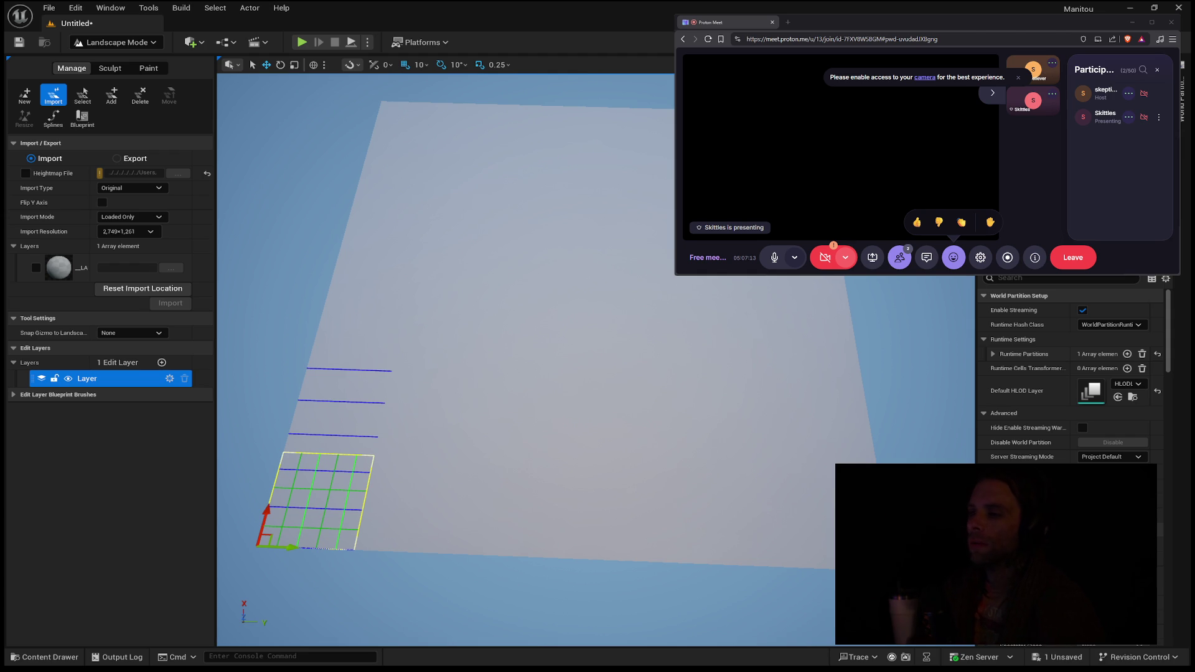
- Orbit the viewport so the flat landscape grid sits roughly level in view
left_click_drag(535, 311, 491, 292)
left_click_drag(535, 348, 435, 349)
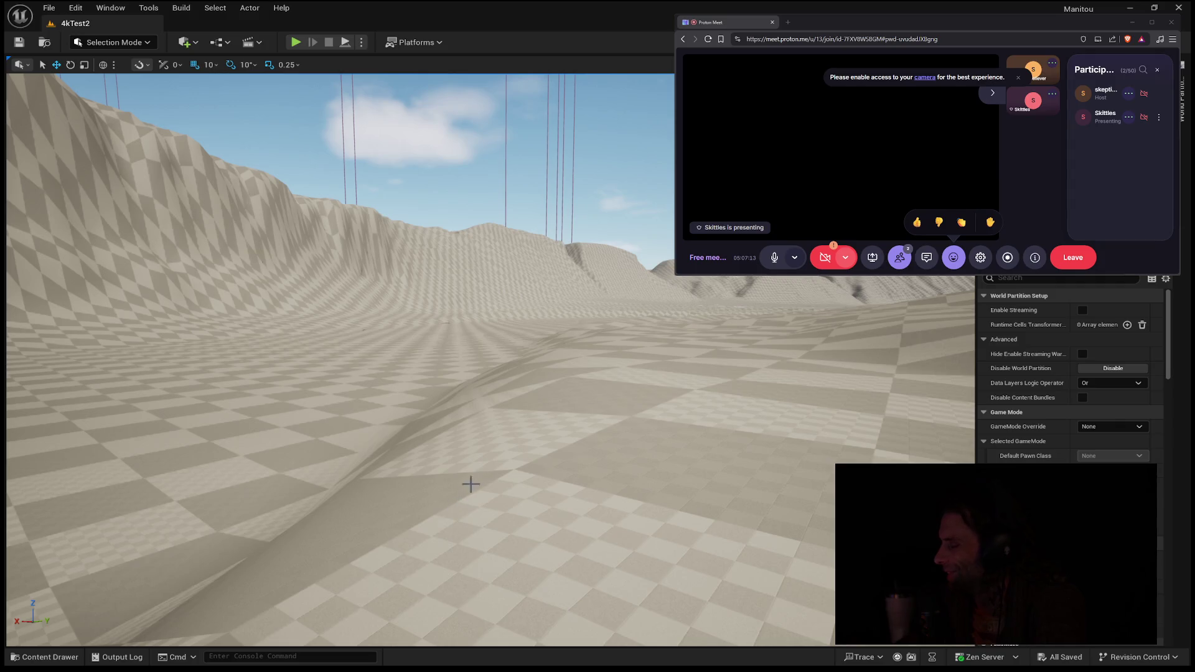
- Select the checkered landscape and delete it from the level
left_click(656, 440)
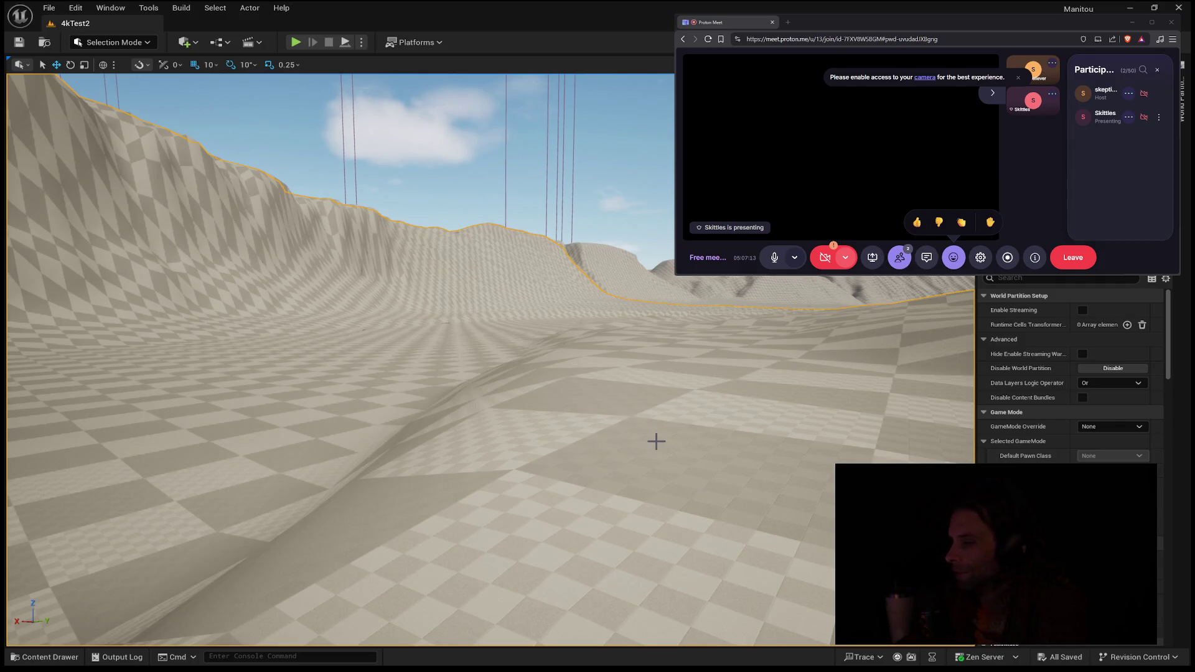
key("Delete")
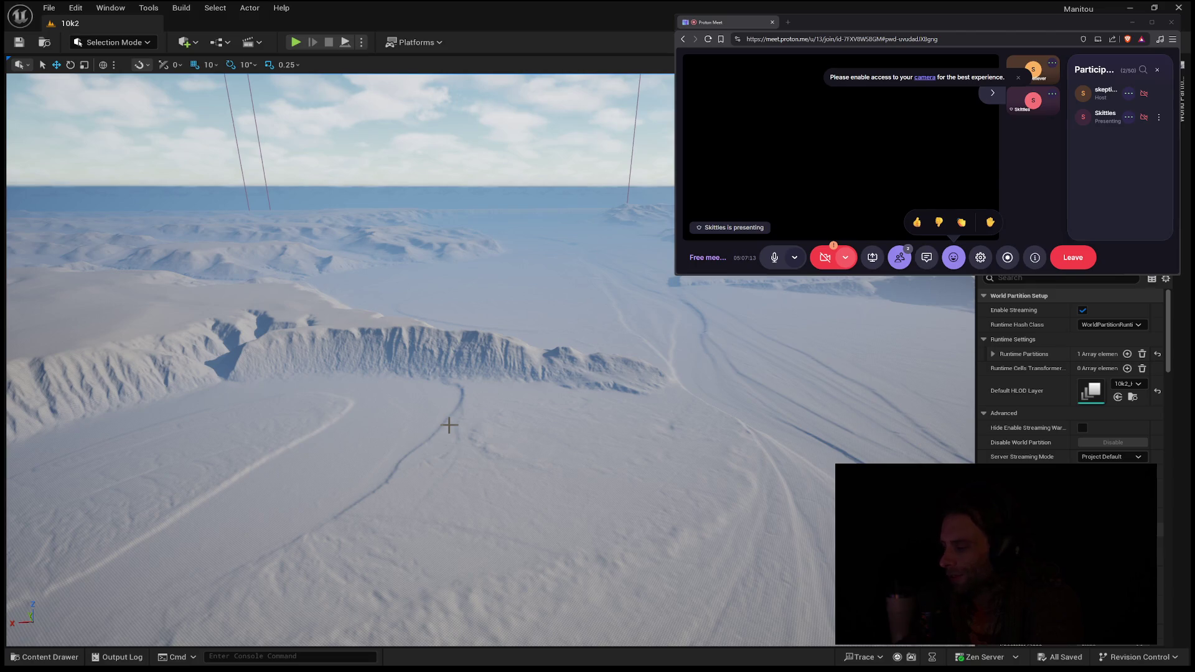
- Select a section of the snowy terrain and fly the camera forward over the valley
left_click(448, 425)
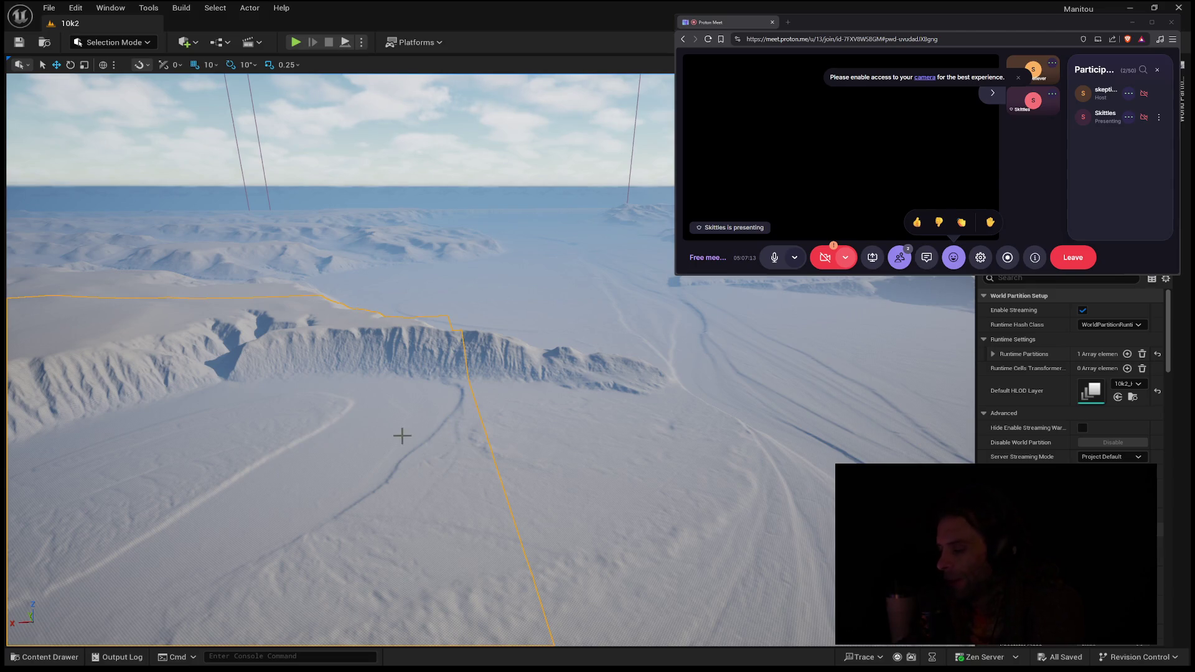
mouse_move(341, 395)
left_mouse_down()
mouse_move(342, 436)
mouse_move(358, 343)
mouse_move(358, 399)
mouse_move(358, 349)
mouse_move(390, 376)
left_mouse_up()
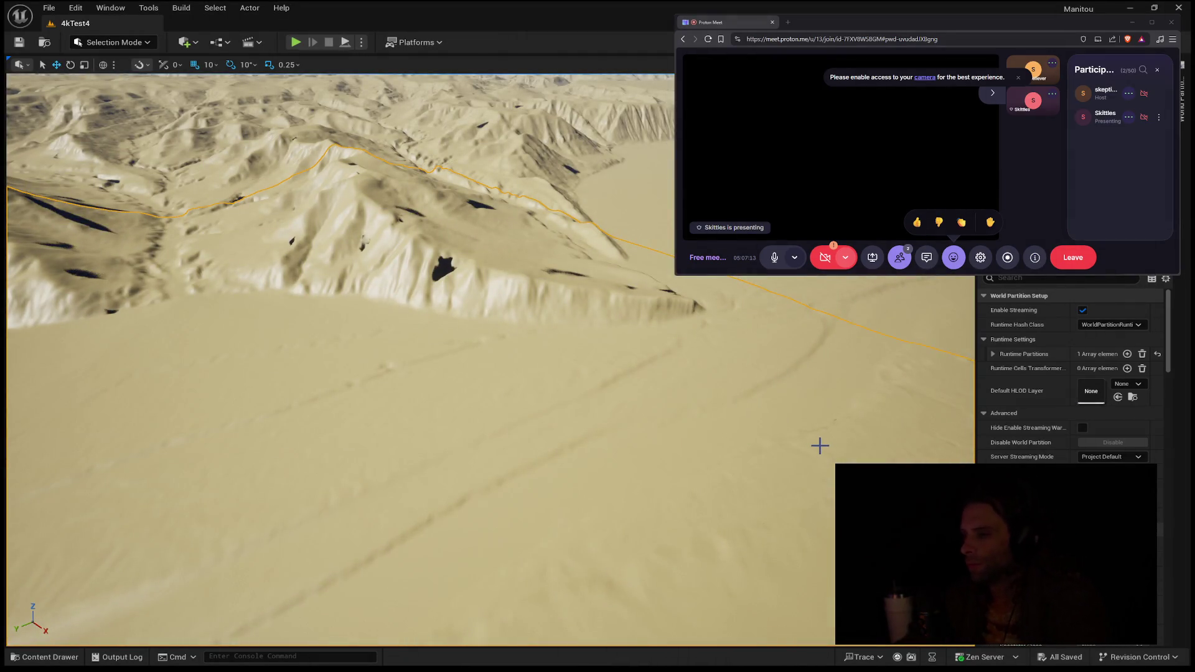
left_click_drag(767, 395, 766, 323)
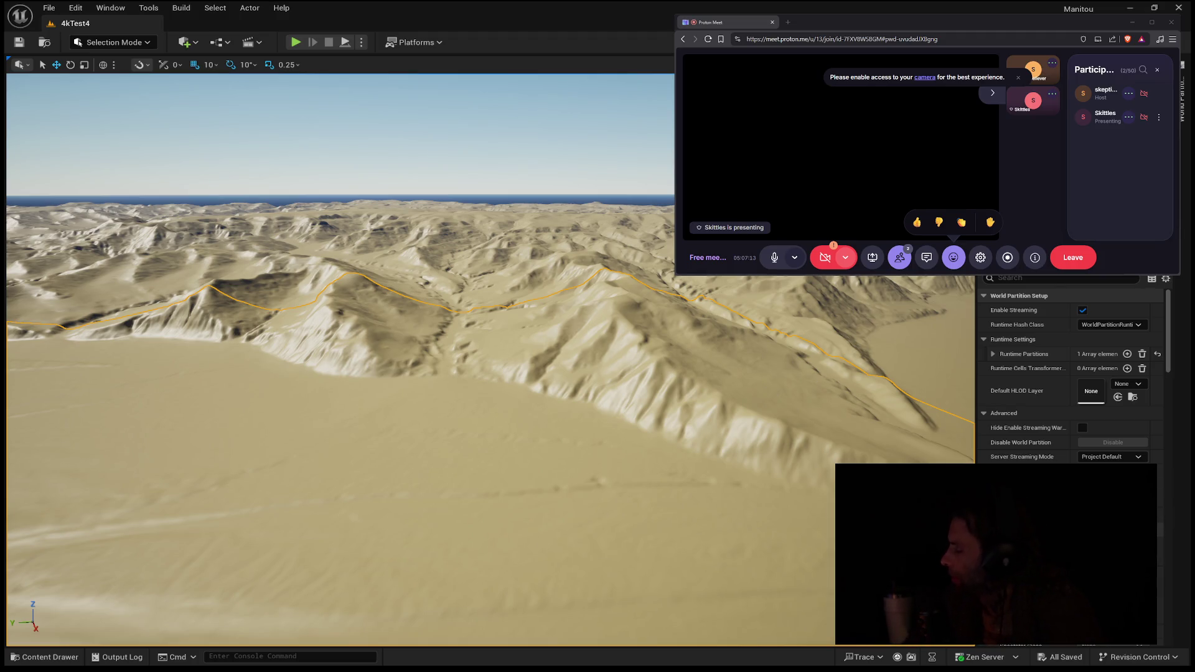
mouse_move(342, 456)
left_mouse_down()
mouse_move(346, 336)
mouse_move(344, 454)
mouse_move(344, 429)
mouse_move(344, 448)
mouse_move(311, 448)
mouse_move(139, 403)
left_mouse_up()
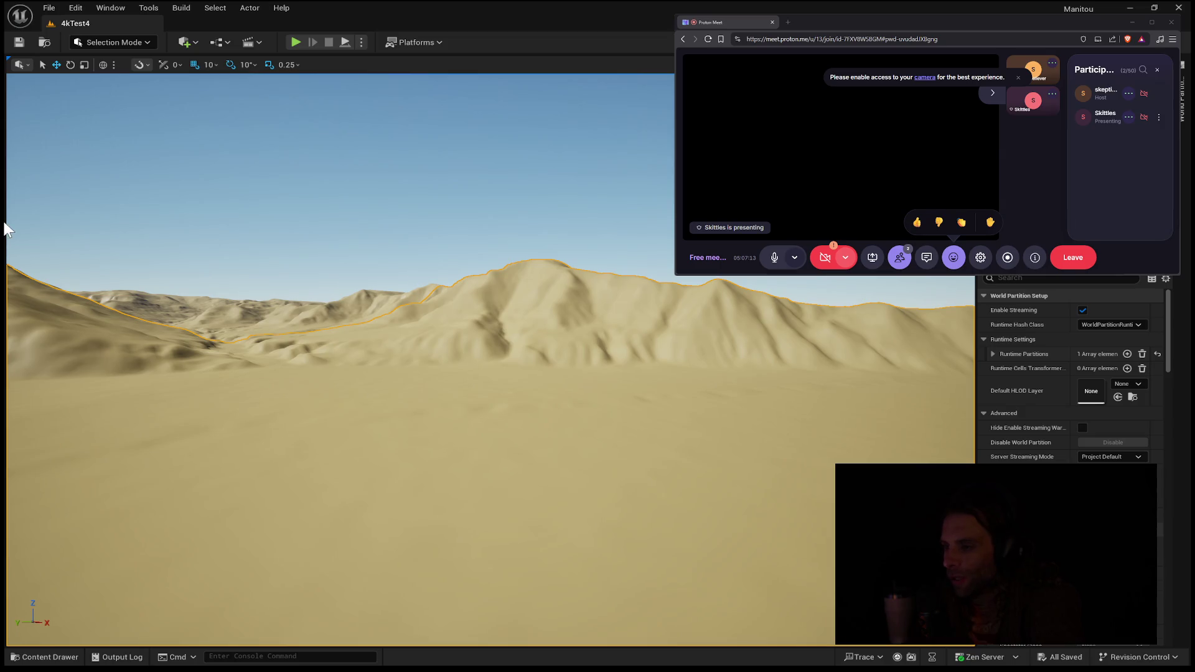
left_click(48, 8)
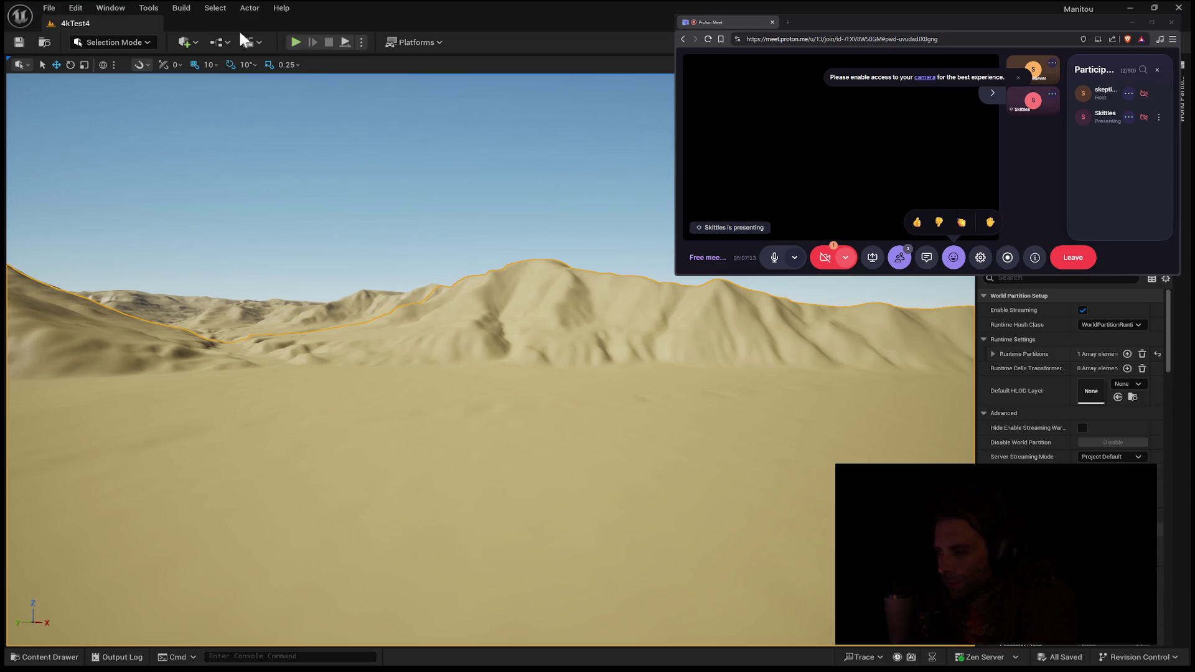
left_click(49, 8)
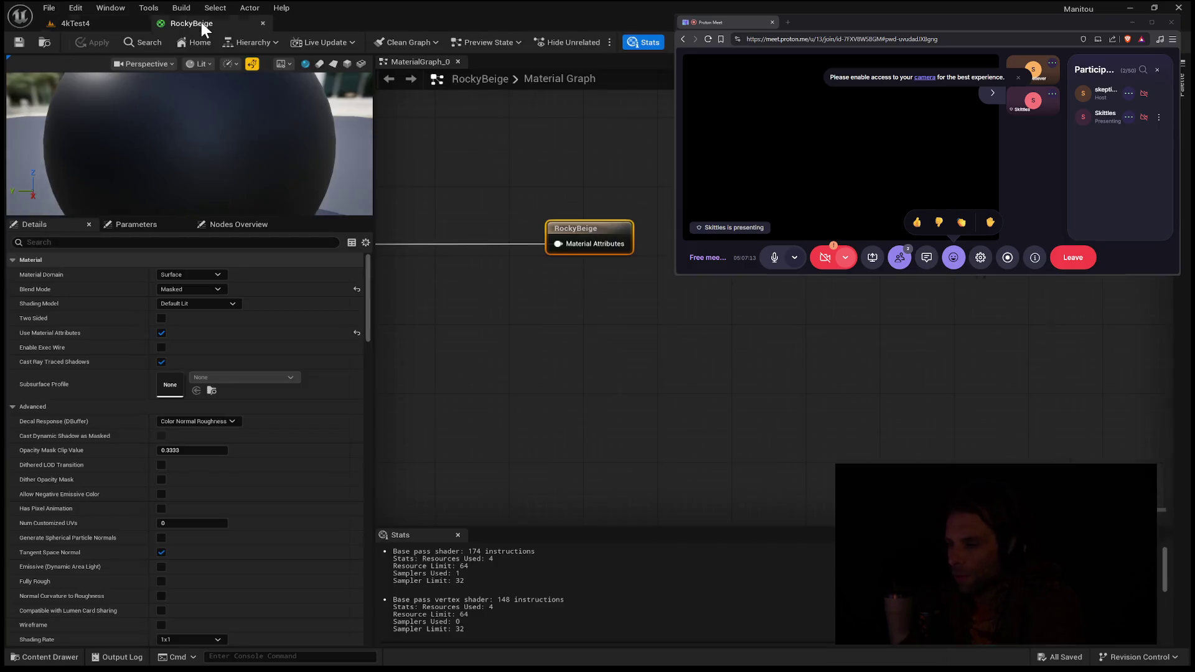
left_click(201, 25)
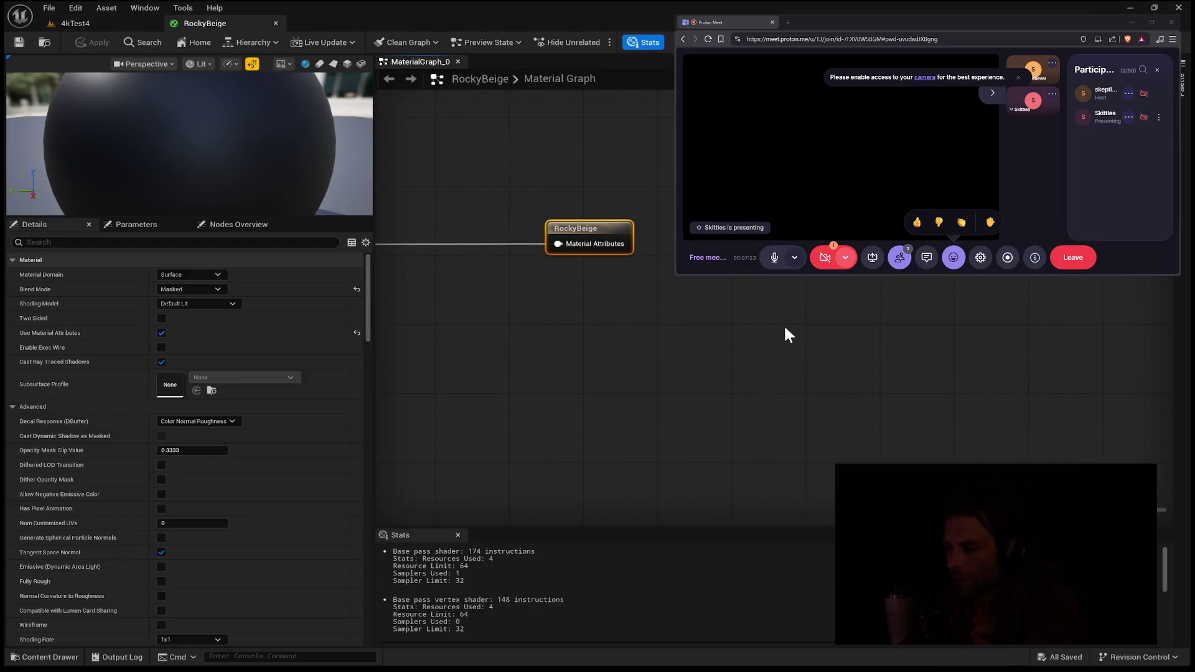
- Zoom into the RockyBeige graph, apply the deep brown Height colour (0.313, 0.174, 0), and centre the sediment node
scroll(667, 356, "up", 5)
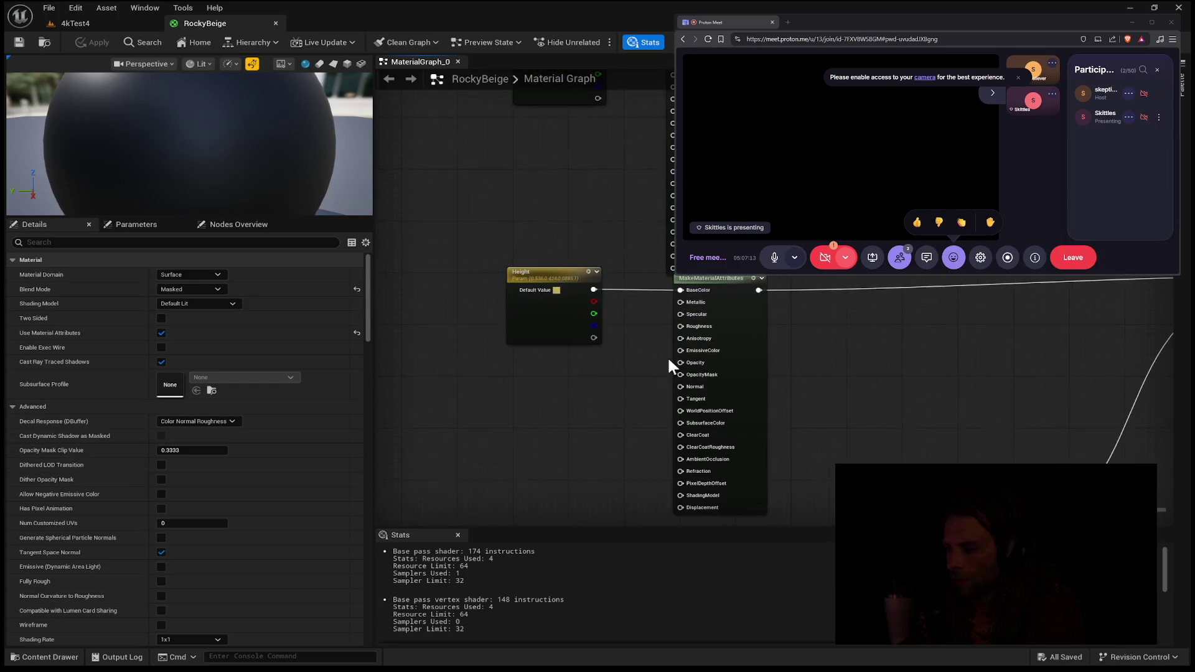
scroll(583, 369, "up", 2)
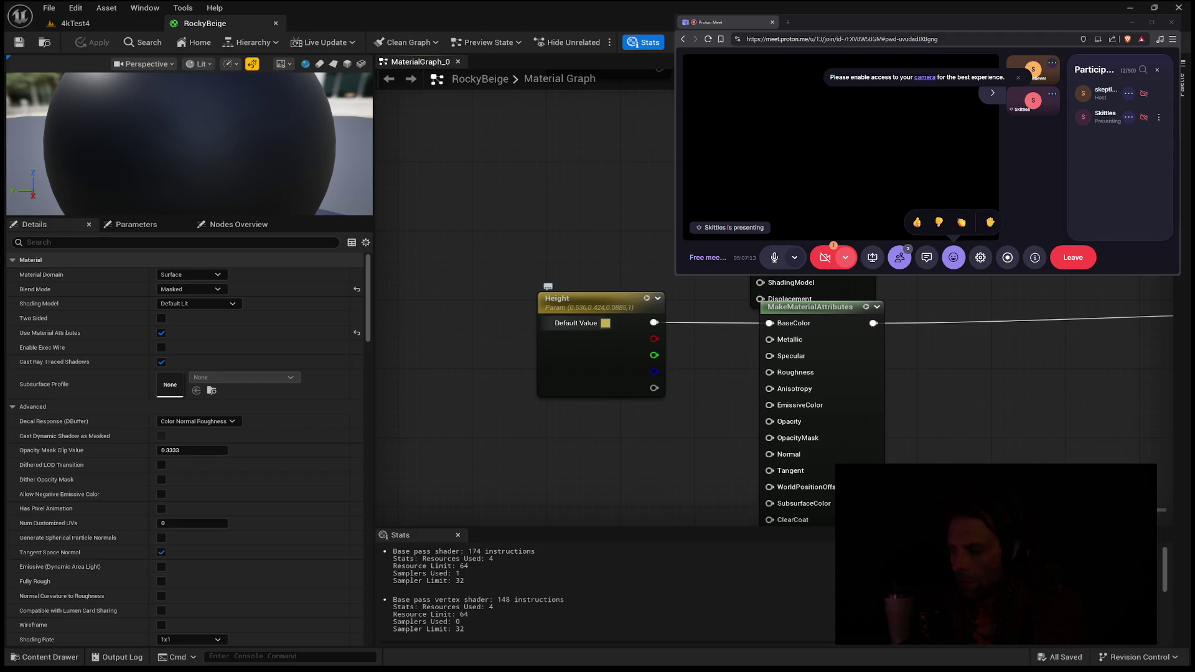
key("ctrl+z")
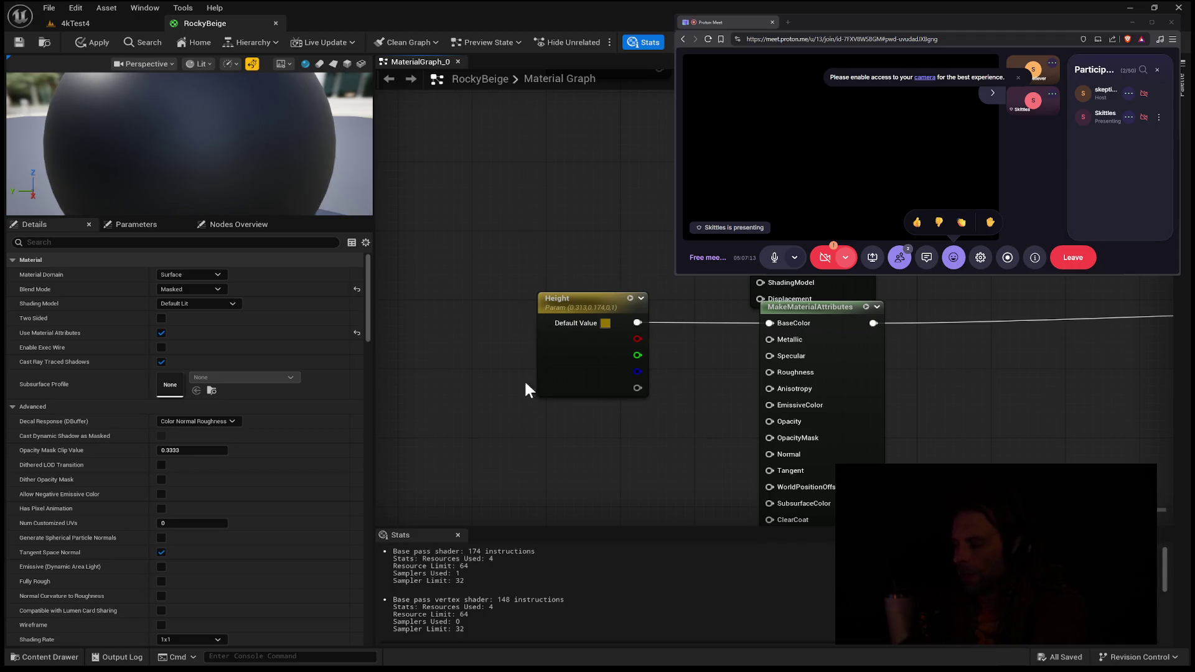
left_click_drag(666, 334, 683, 367)
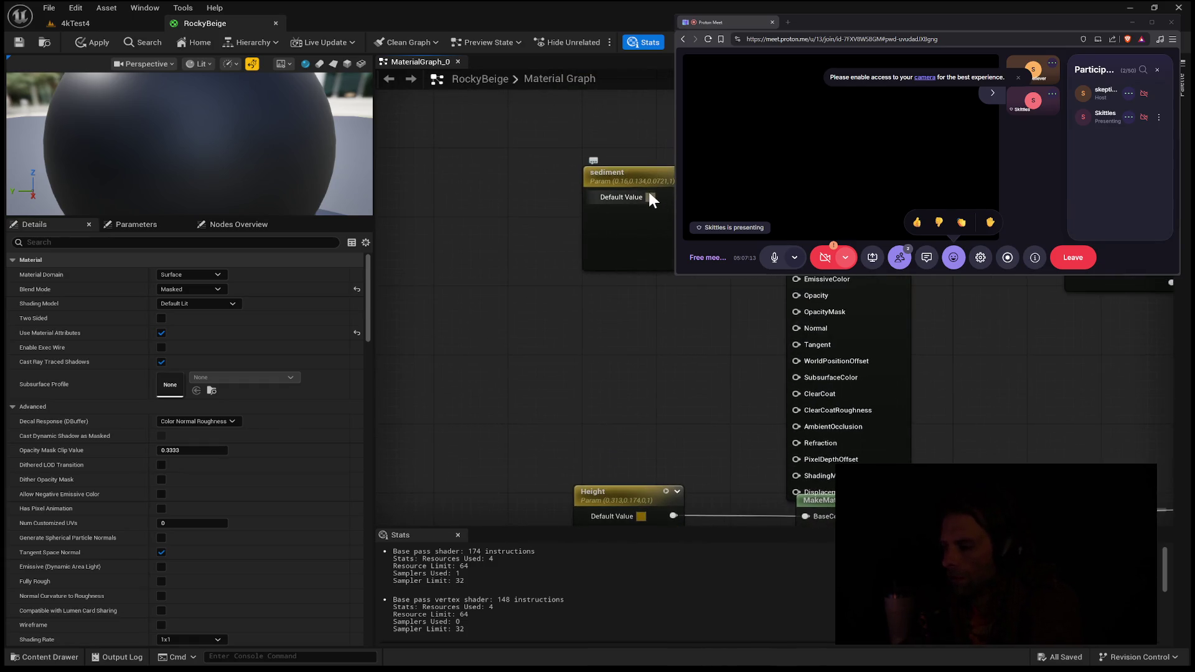
left_click_drag(643, 313, 643, 241)
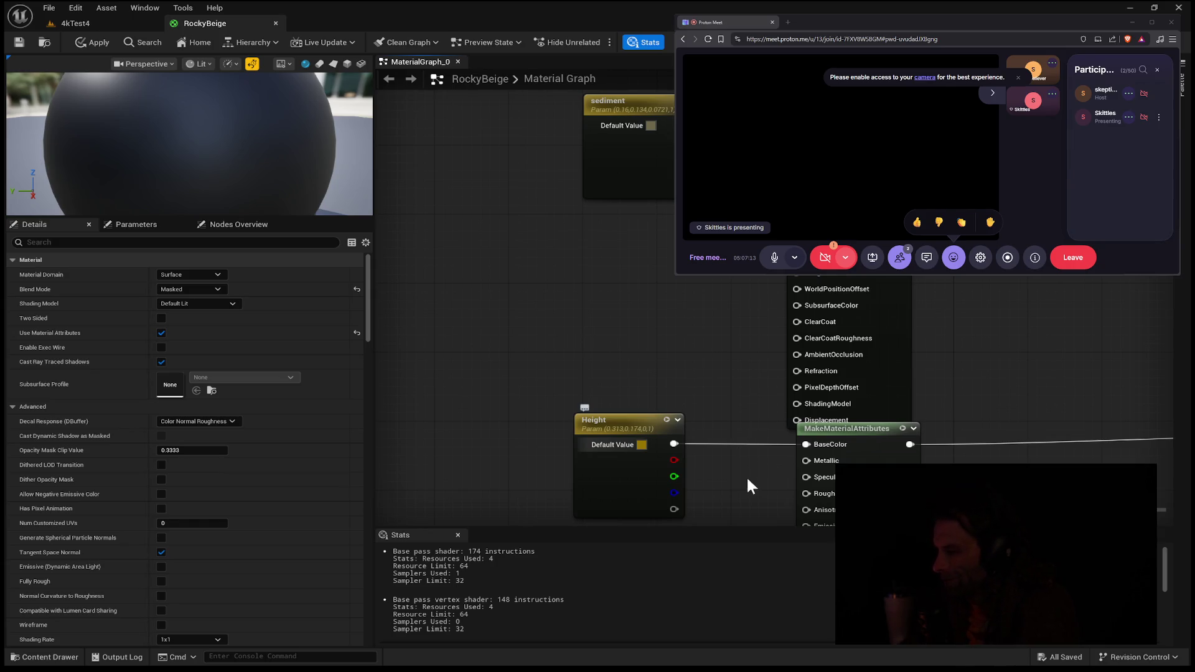
- Undo RockyBeige graph changes until Grassy feeds BaseColor, then go back to the 4kTest4 level
key("ctrl+z")
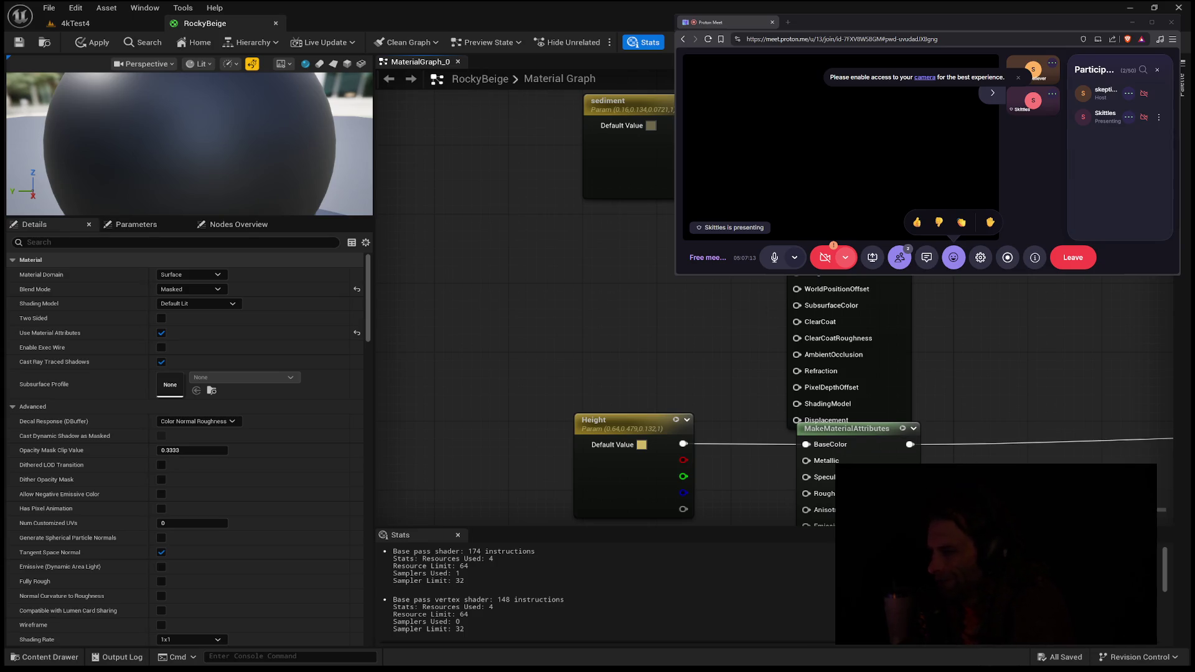
key("ctrl+z")
key("ctrl+z")
key("ctrl+z")
key("ctrl+z")
key("ctrl+z")
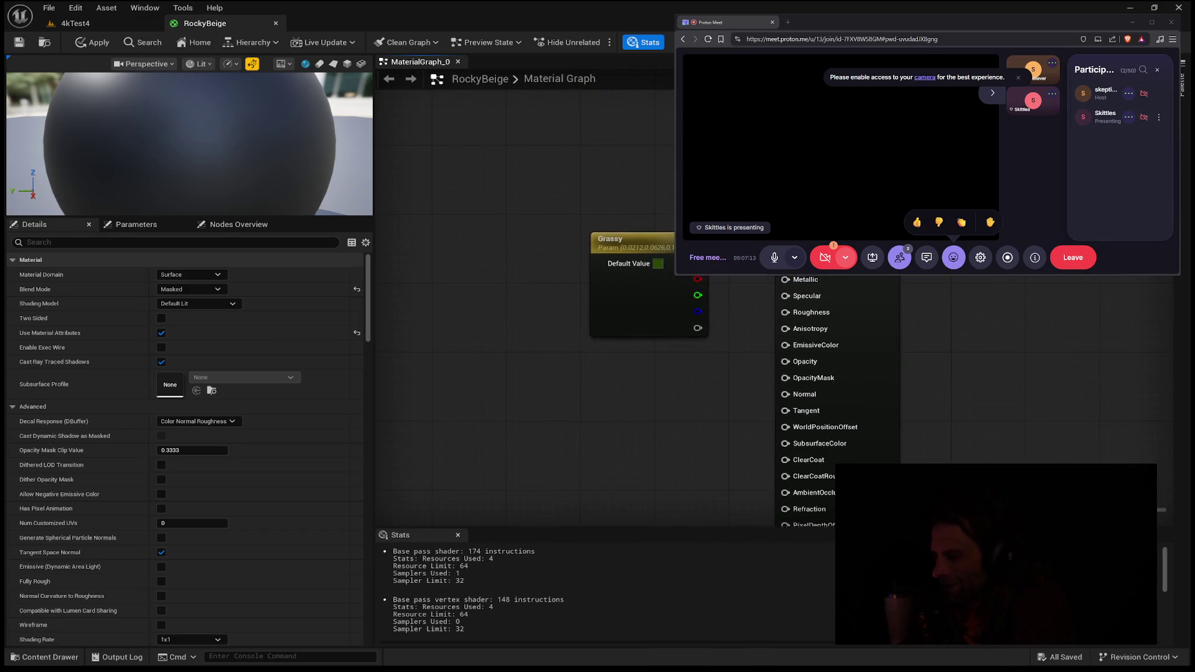
key("ctrl+z")
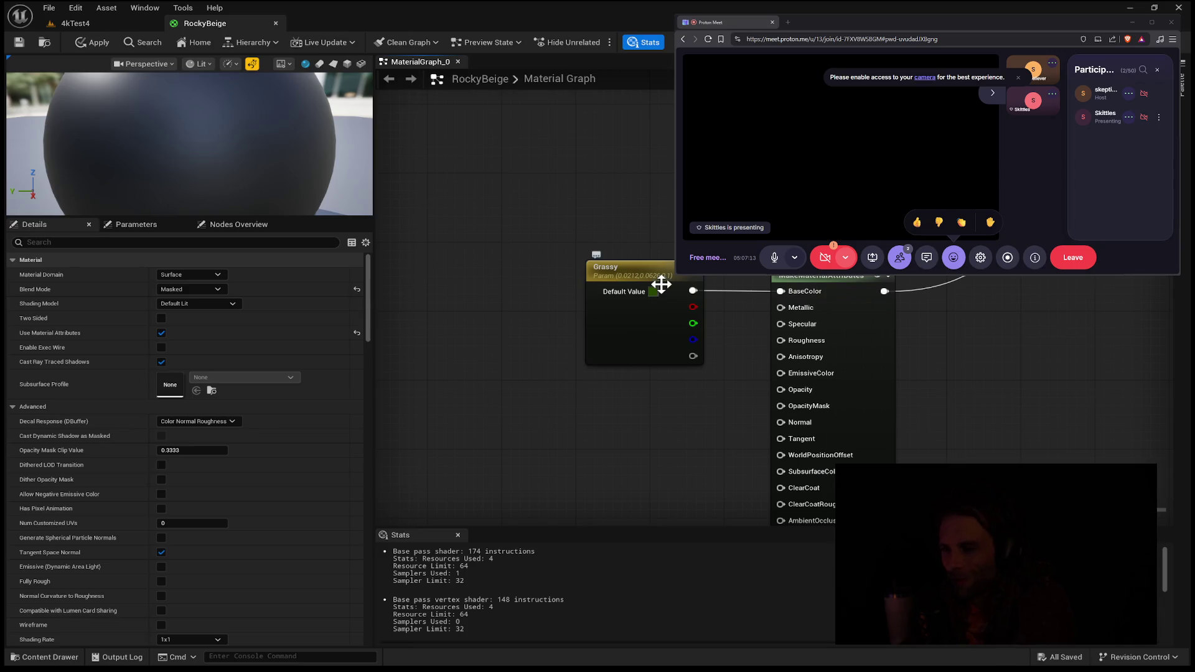
key("ctrl+z")
key("ctrl+z")
key("ctrl+z")
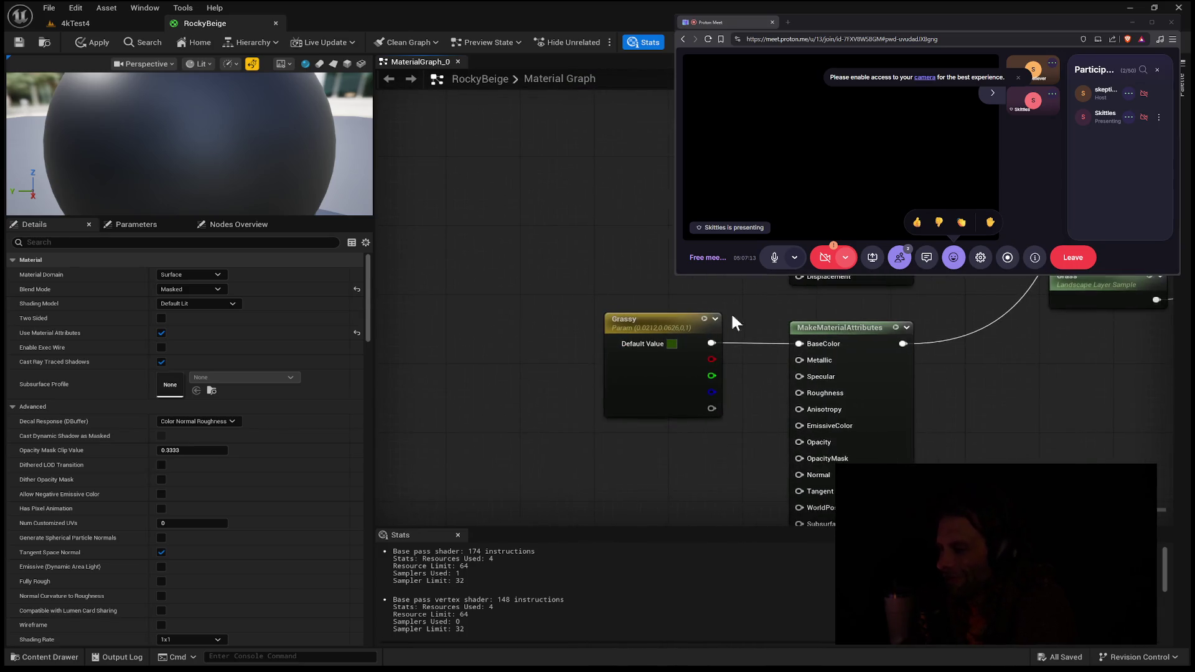
left_click(106, 25)
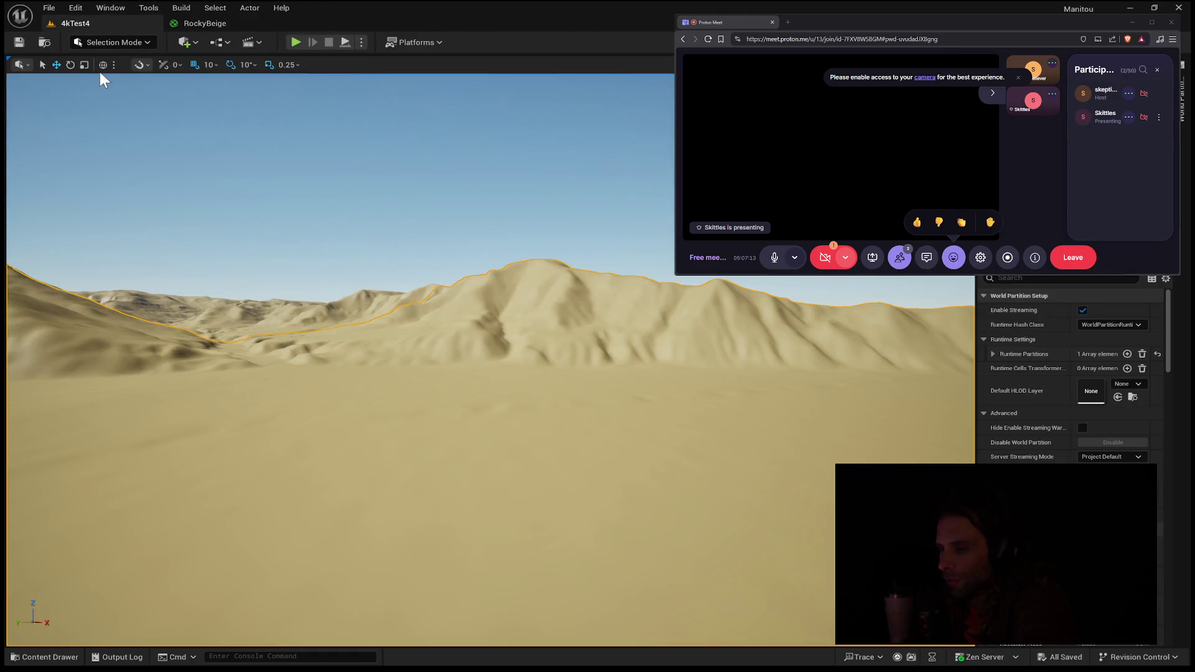
- Enter Landscape Mode and include the sediment layer's weightmap in the heightmap import
key("shift+2")
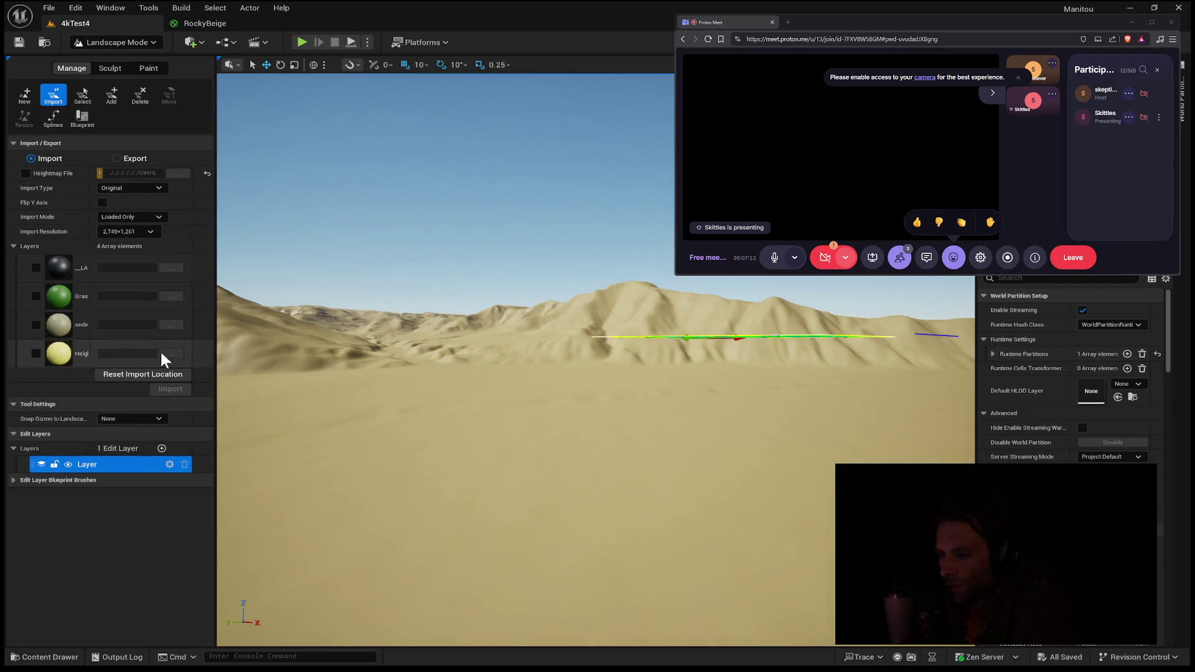
left_click(36, 323)
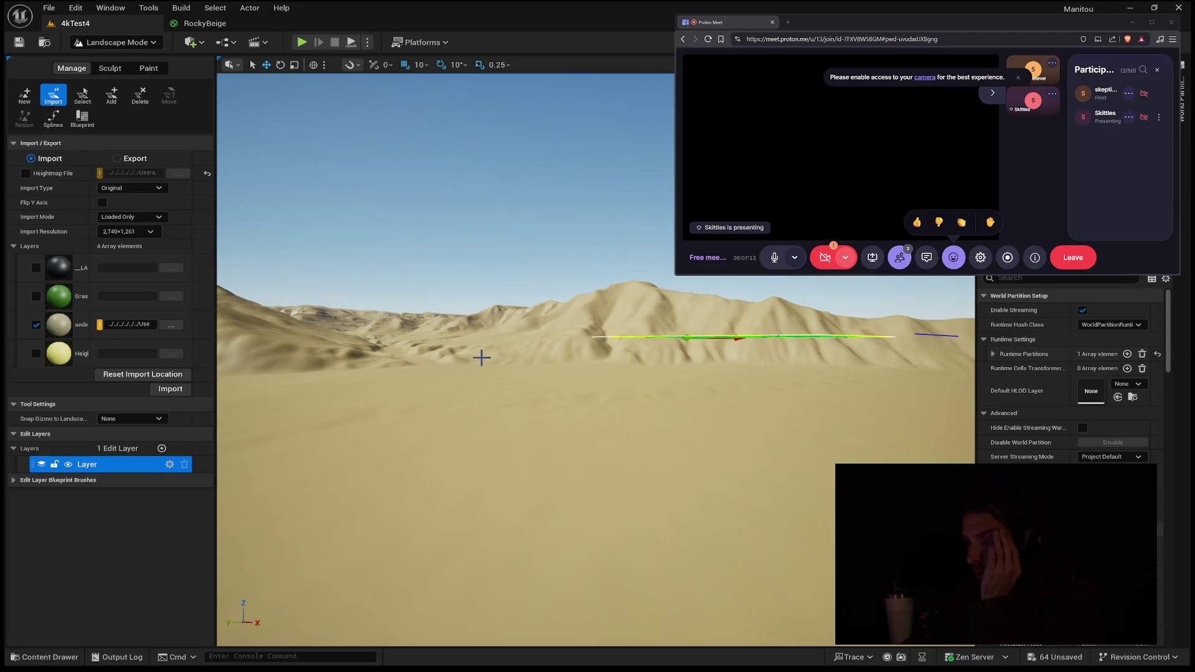
mouse_move(481, 359)
left_mouse_down()
mouse_move(480, 423)
mouse_move(480, 336)
mouse_move(485, 361)
left_mouse_up()
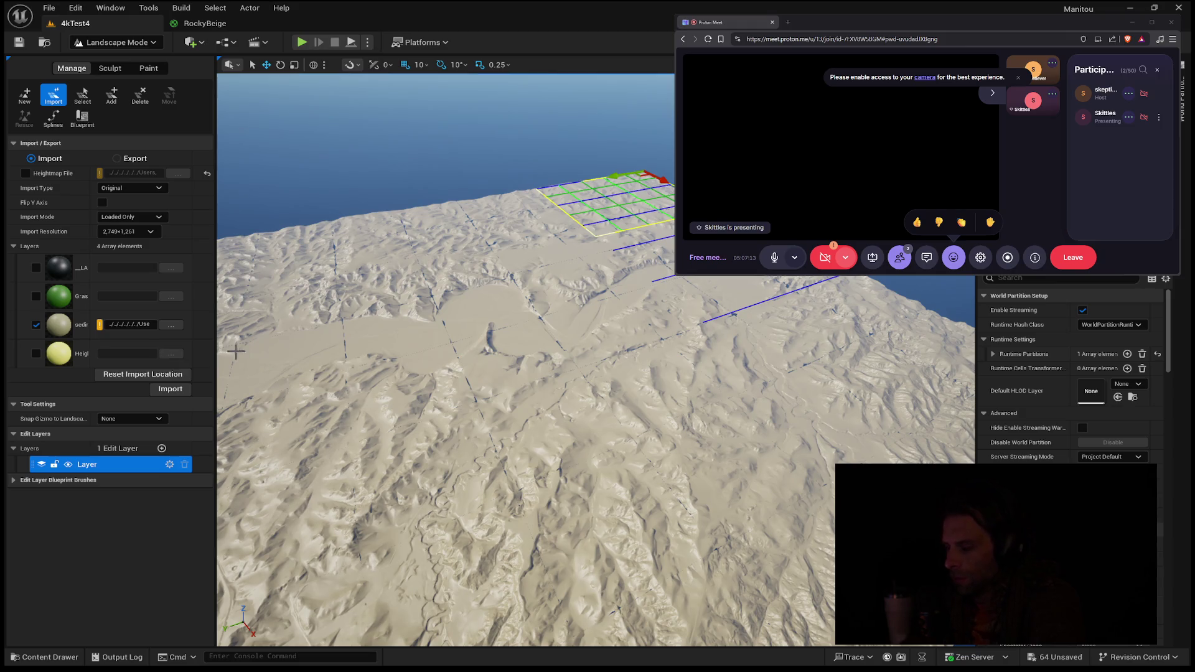
left_click_drag(533, 395, 563, 293)
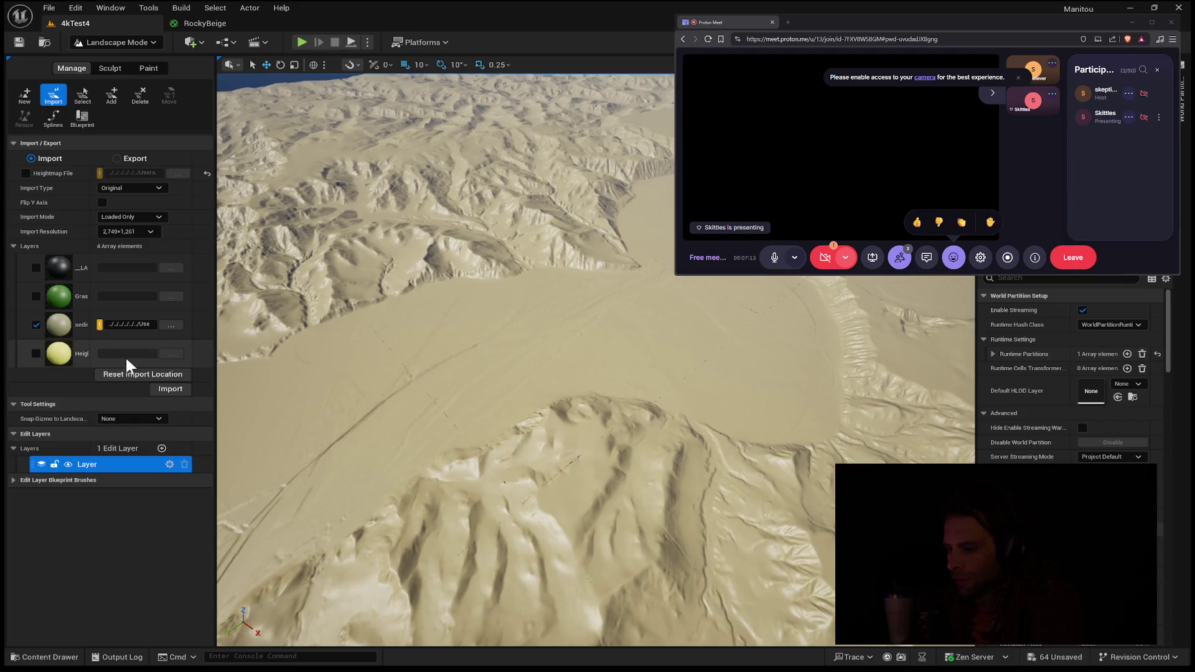
- In landscape painting, select the sediment target layer and enable its Subtractive Blend
left_click(159, 68)
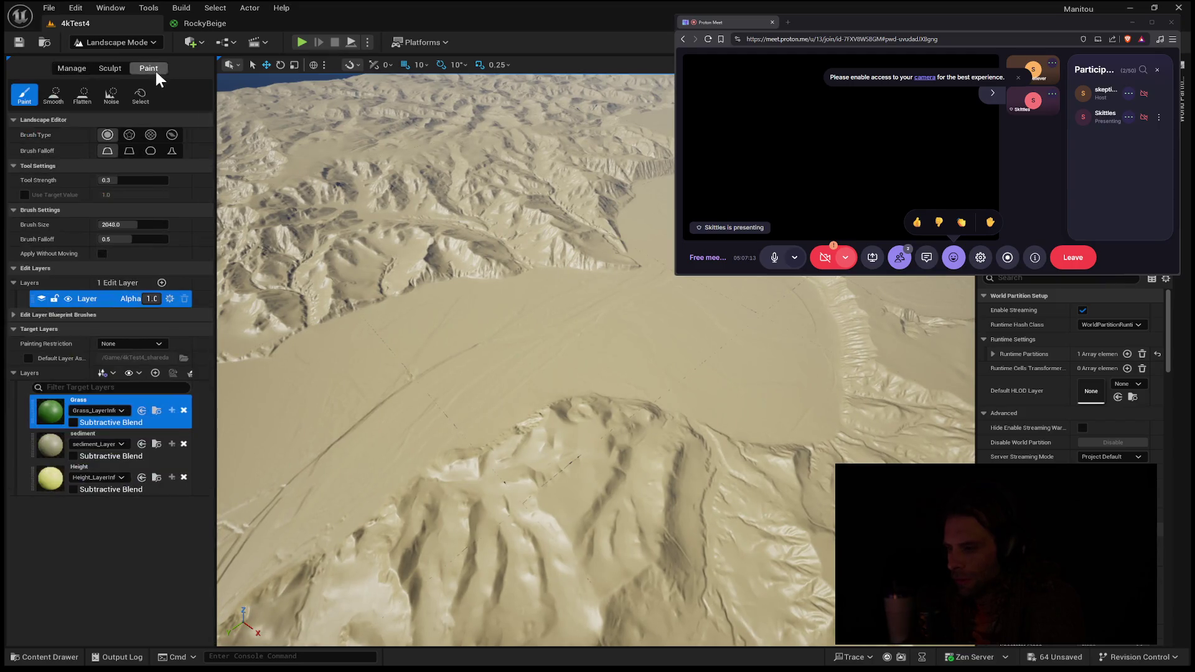
left_click(166, 453)
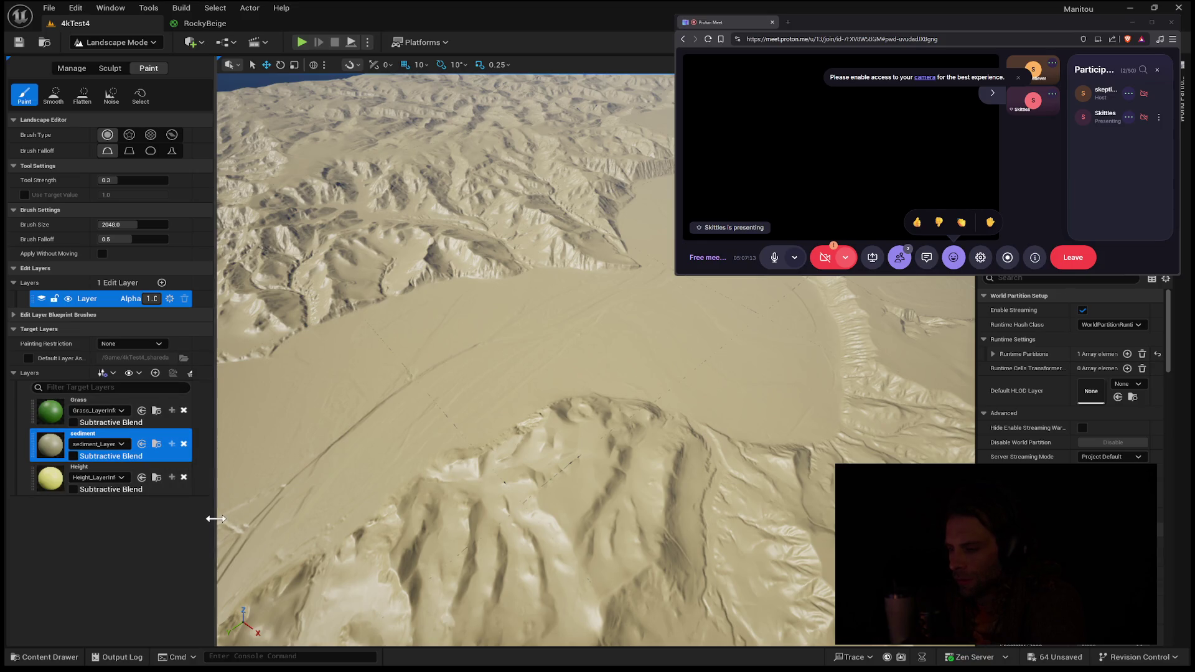
mouse_move(440, 400)
left_mouse_down()
mouse_move(440, 388)
mouse_move(293, 414)
left_mouse_up()
left_click(73, 456)
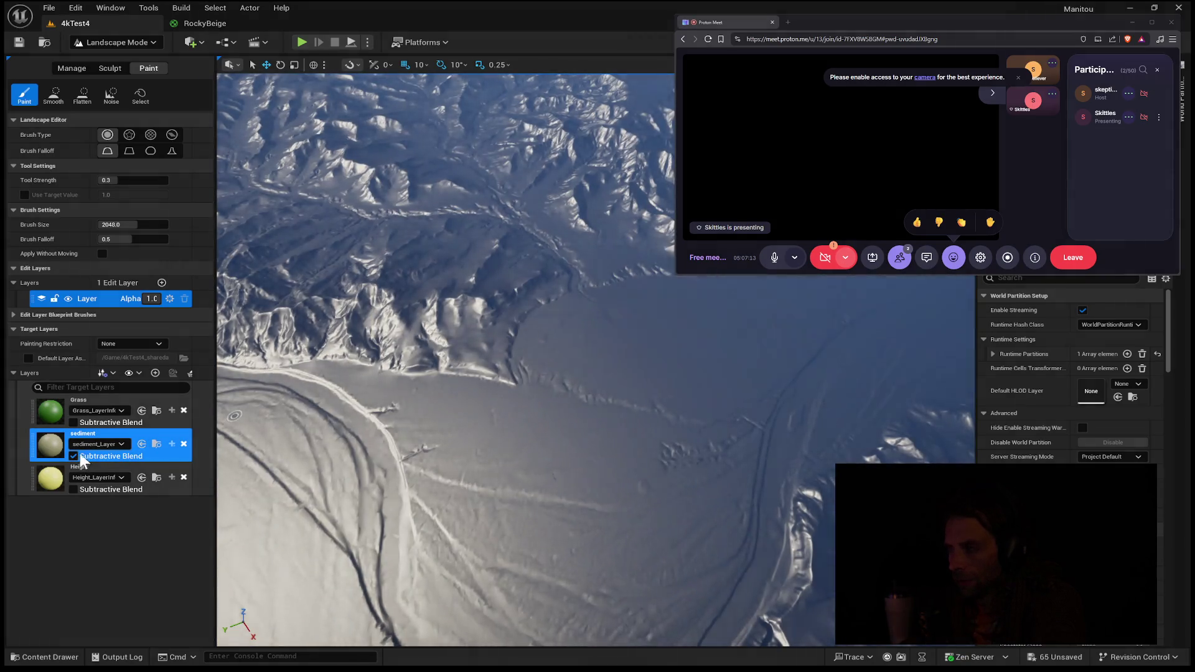
- Move sediment below Height and shift Subtractive Blend from sediment to Height
left_click_drag(311, 436, 311, 436)
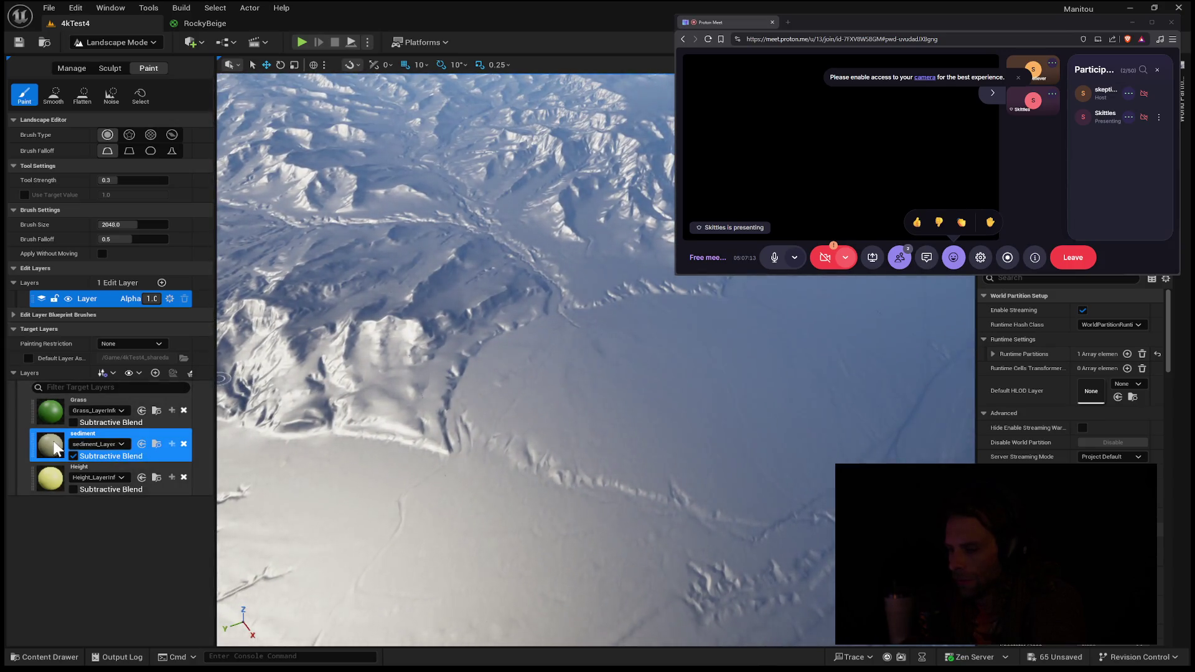
left_click_drag(32, 443, 33, 489)
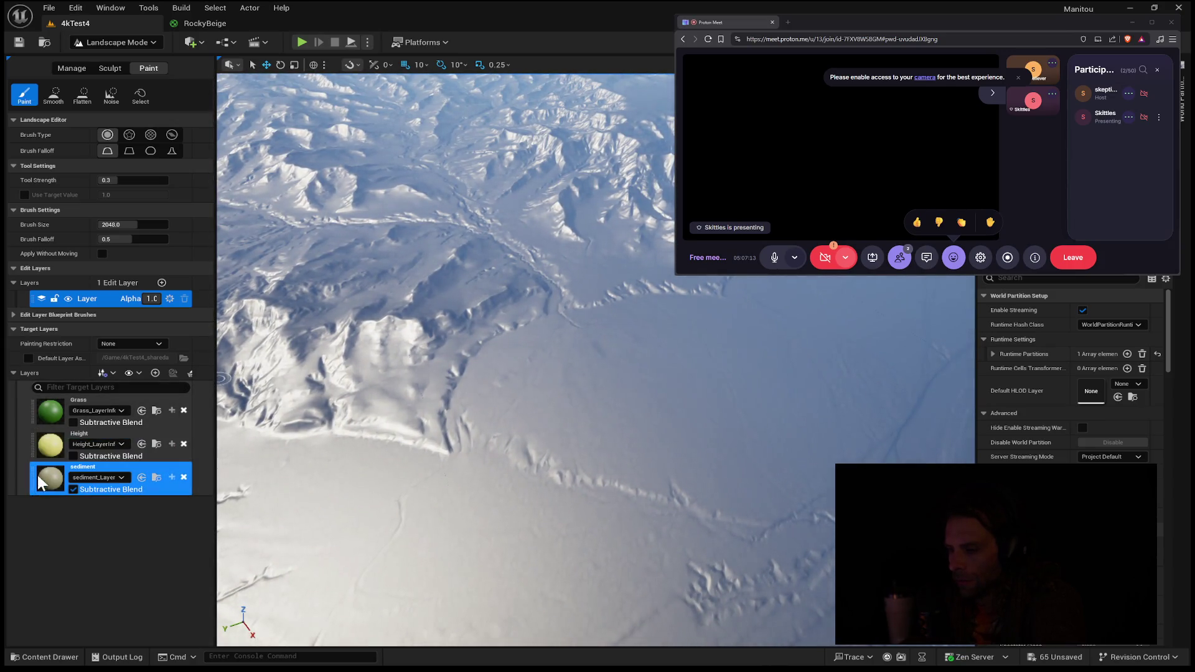
left_click(73, 489)
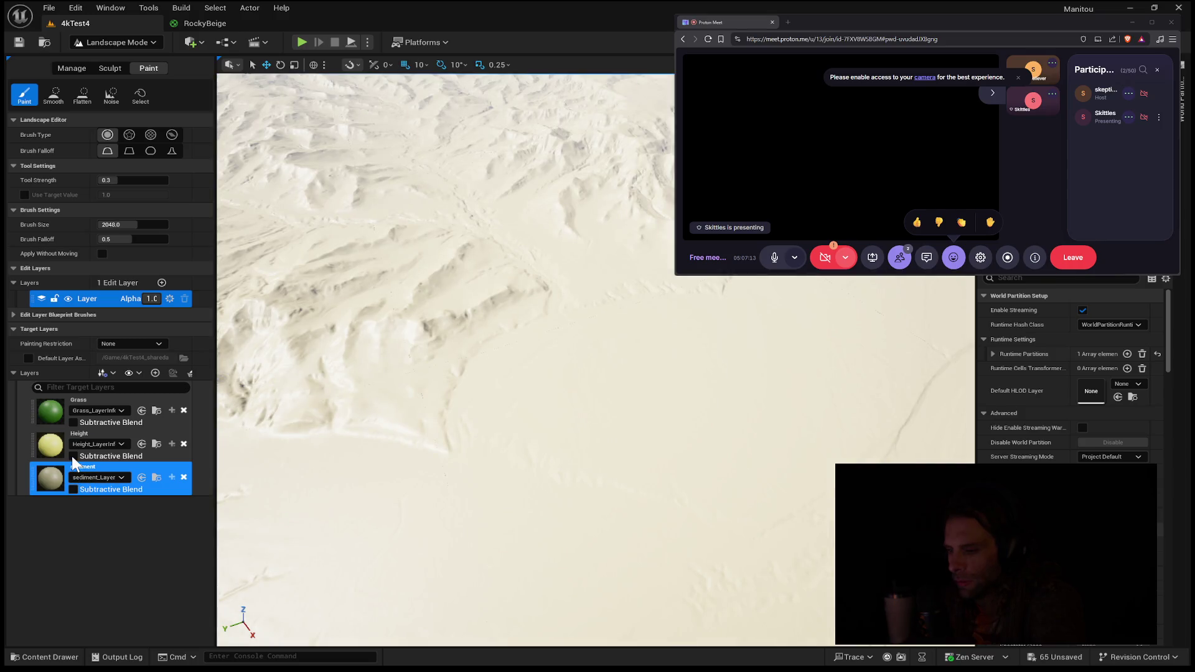
left_click(73, 456)
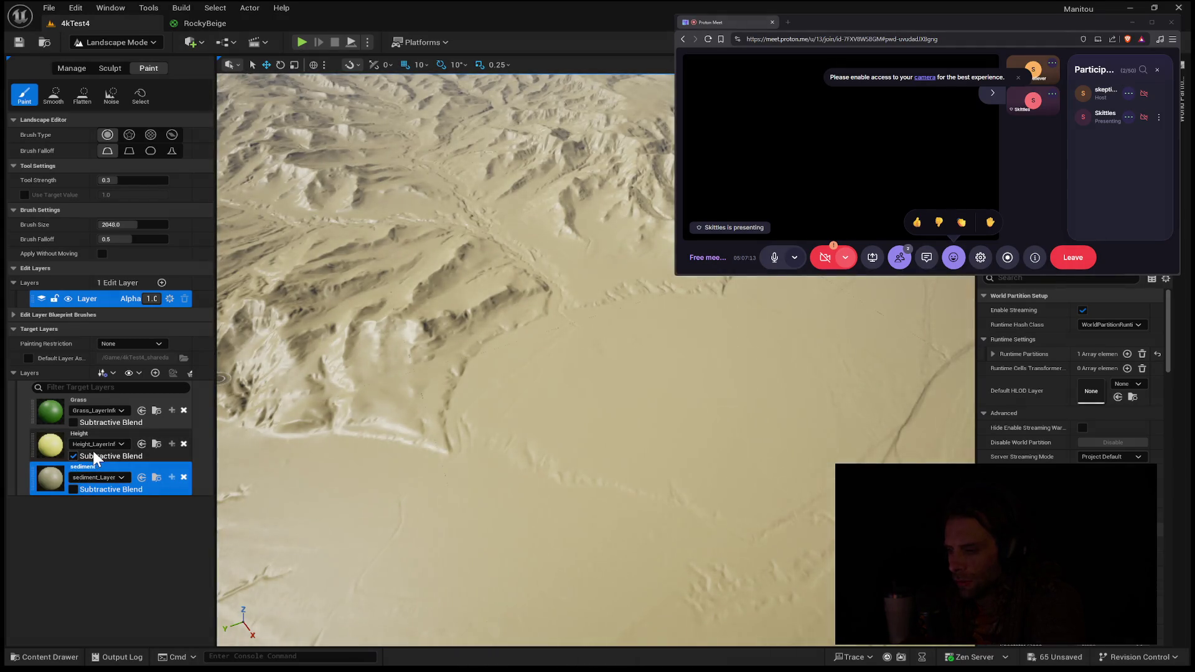
left_click_drag(436, 374, 444, 200)
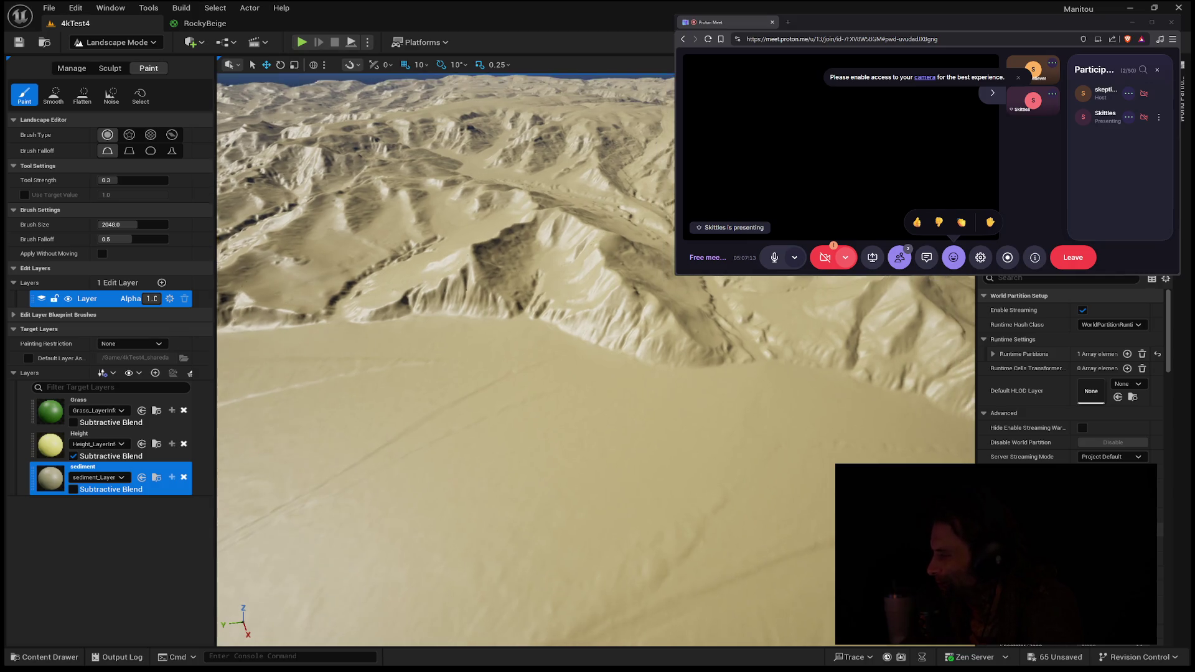
- Clear Subtractive Blend on both the Height and sediment target layers
mouse_move(417, 347)
left_mouse_down()
mouse_move(415, 333)
mouse_move(417, 346)
left_mouse_up()
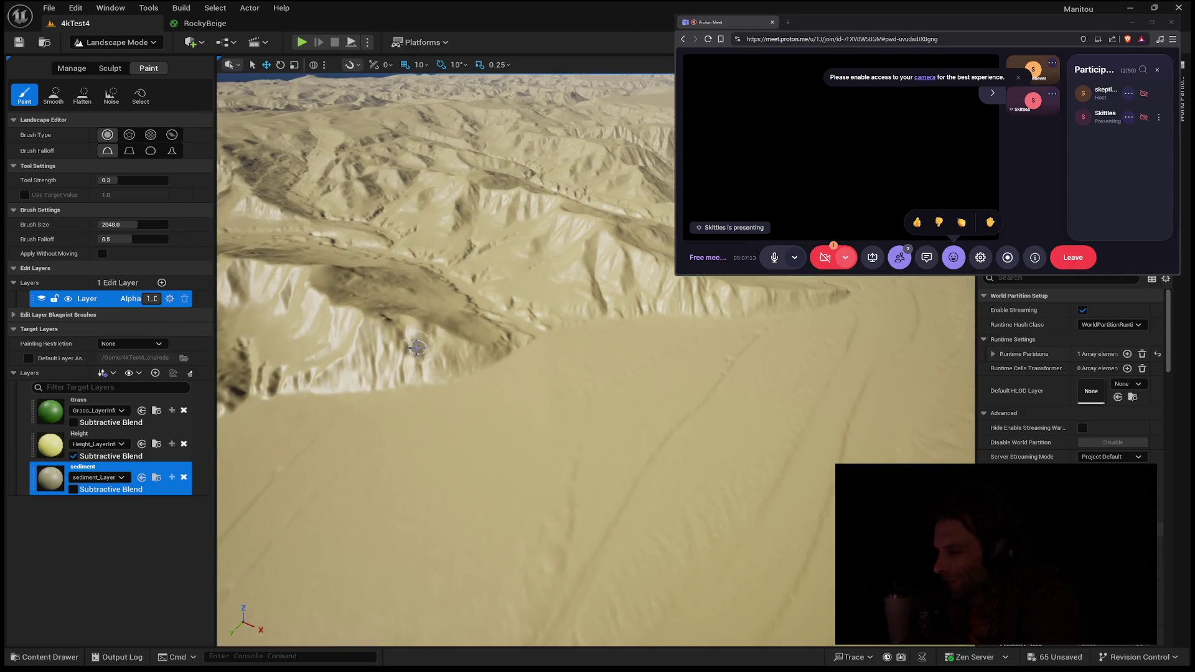
left_click(73, 458)
left_click(74, 488)
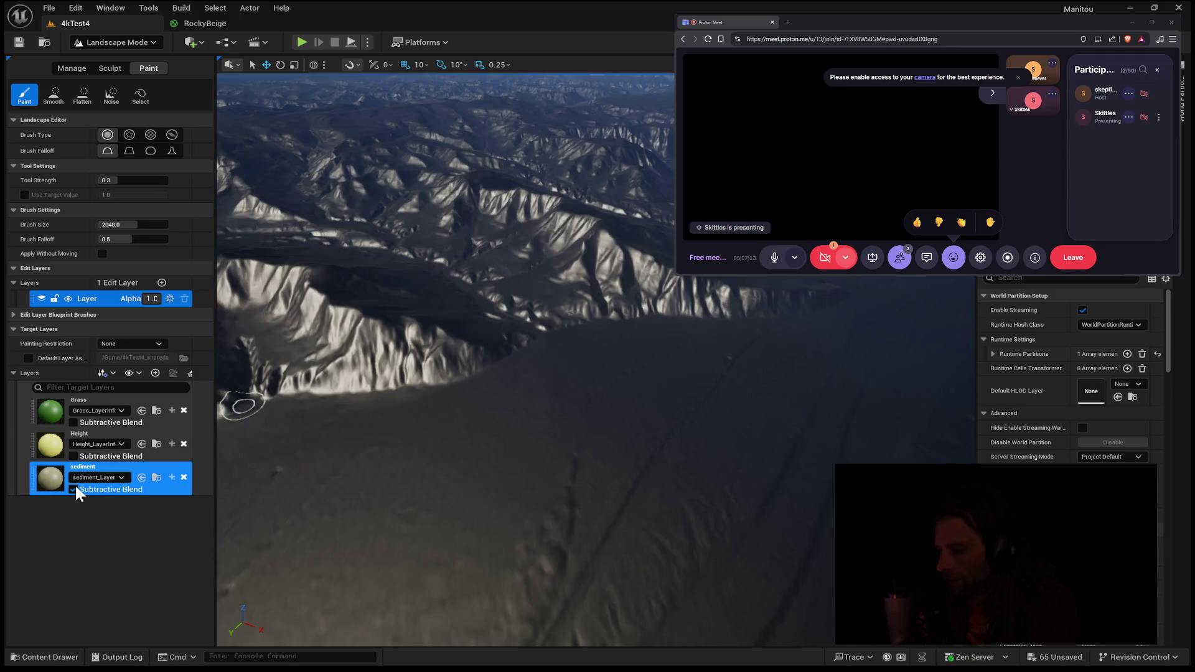
left_click(73, 489)
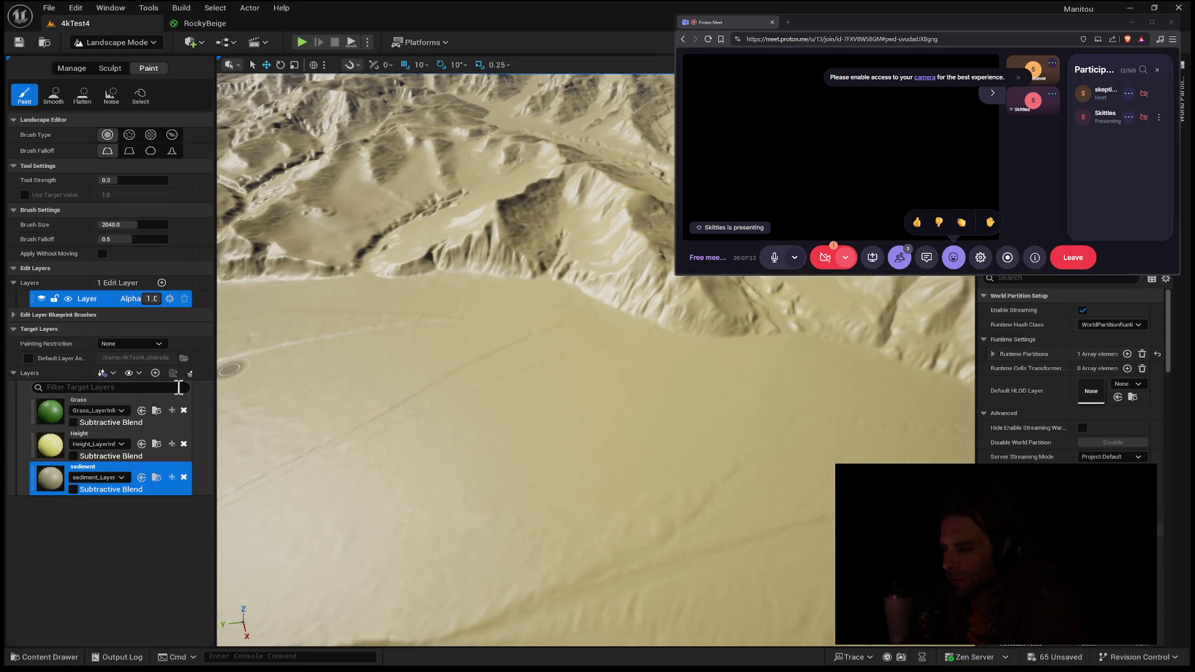
- Select Height, then sediment, and return to the landscape Manage tools
left_click(155, 454)
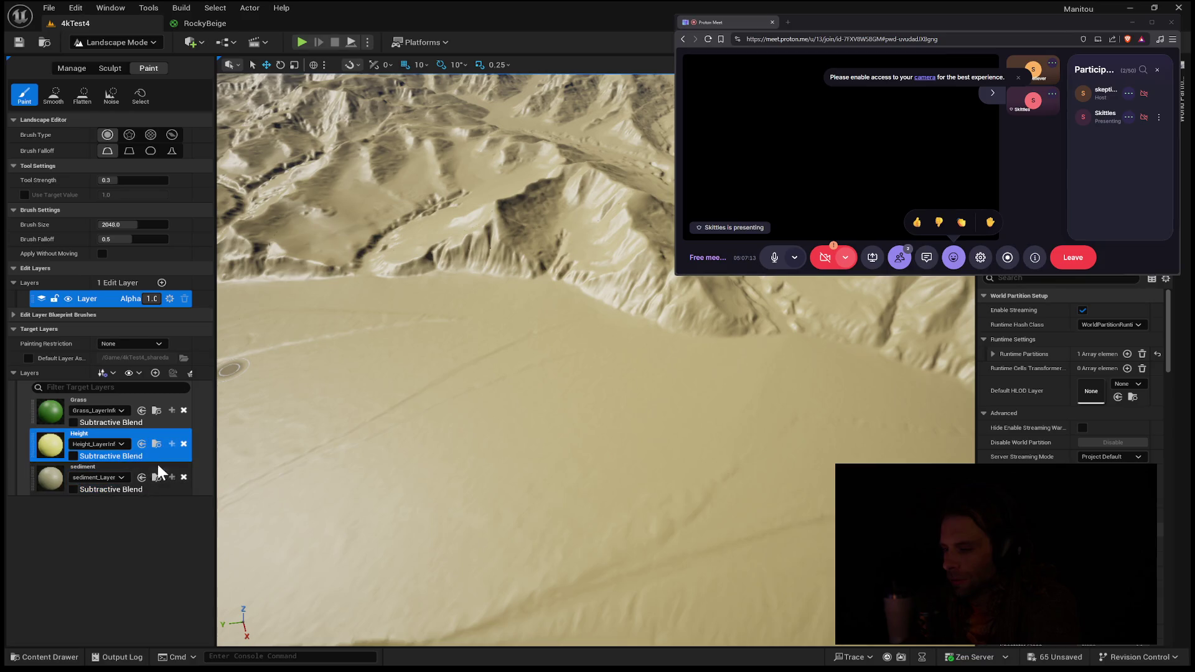
left_click(165, 484)
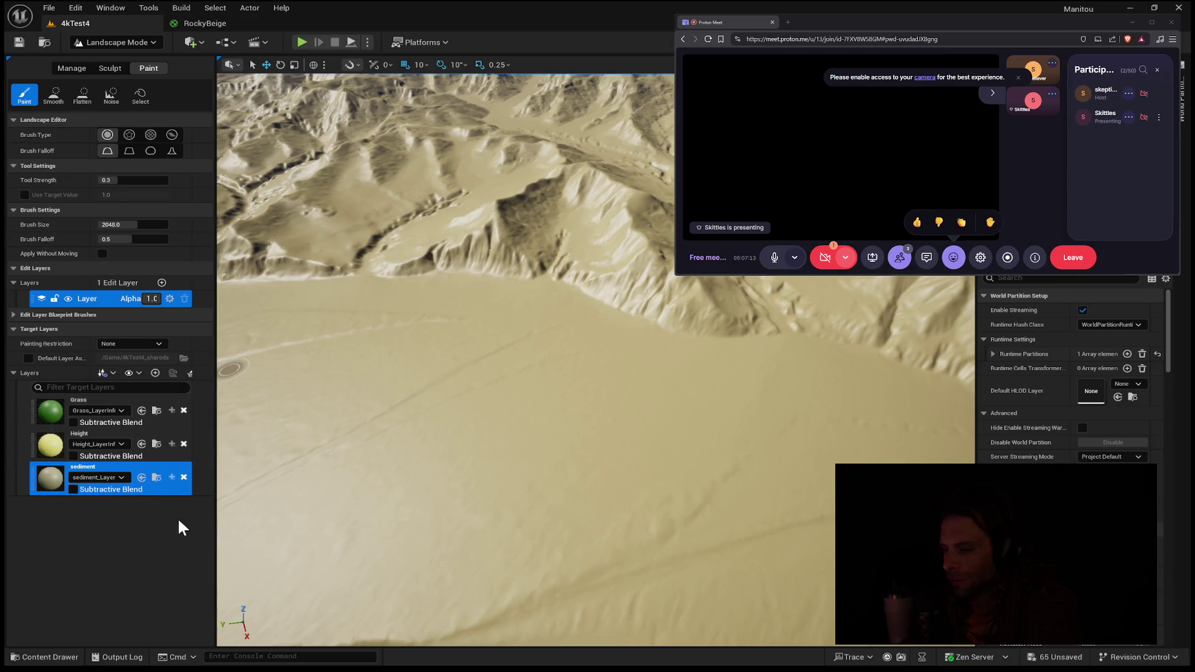
left_click(72, 68)
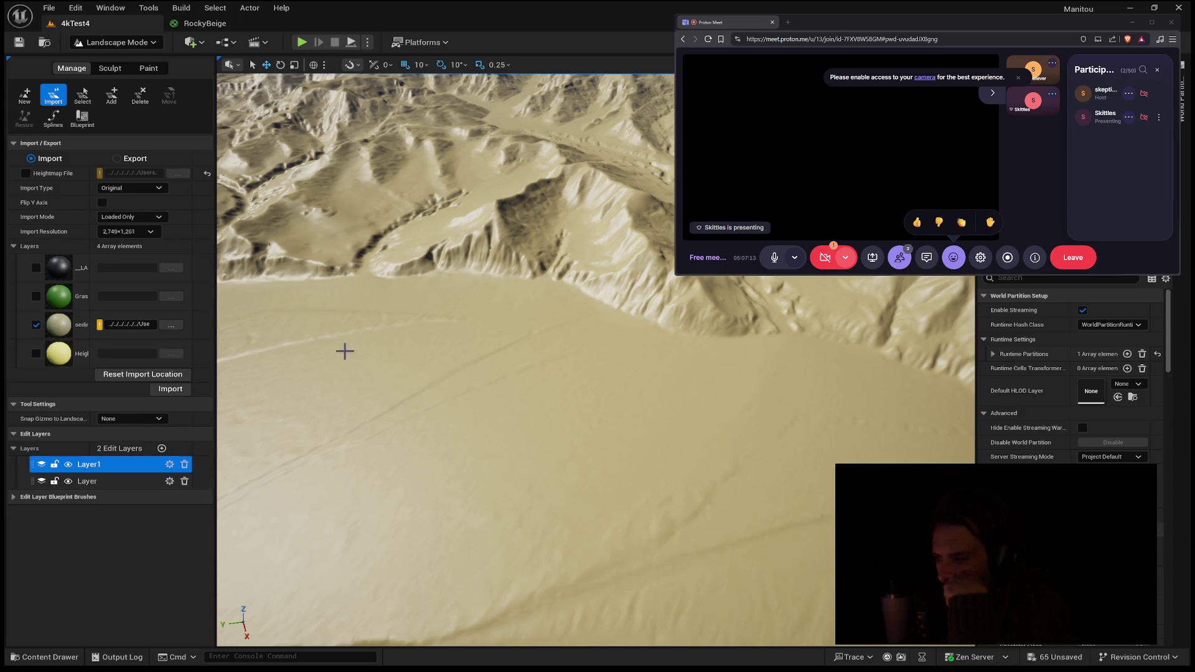
- In Paint mode, enable Subtractive Blend on Grass and Height, leaving sediment's off
left_click(144, 68)
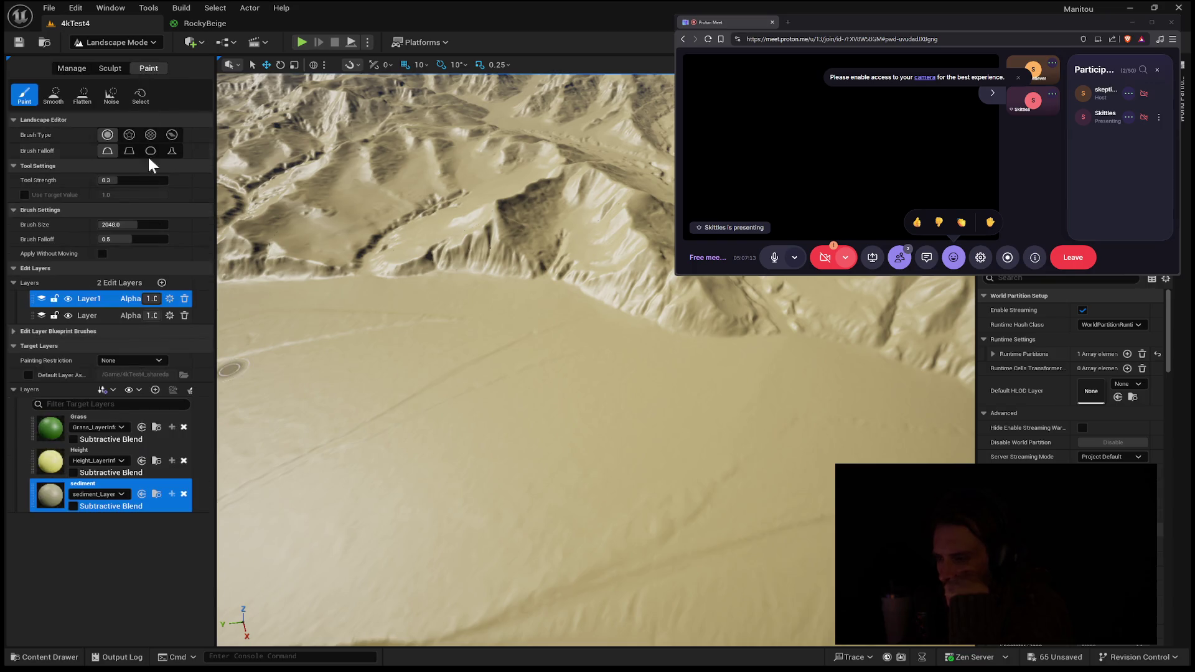
left_click(75, 506)
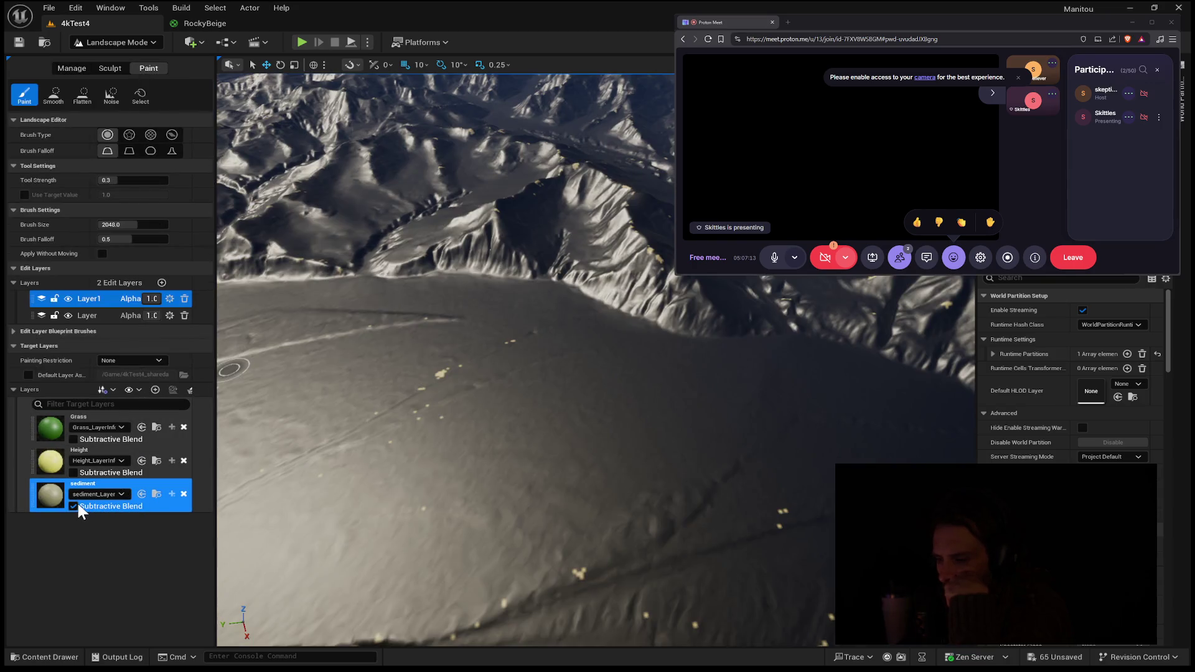
left_click(77, 501)
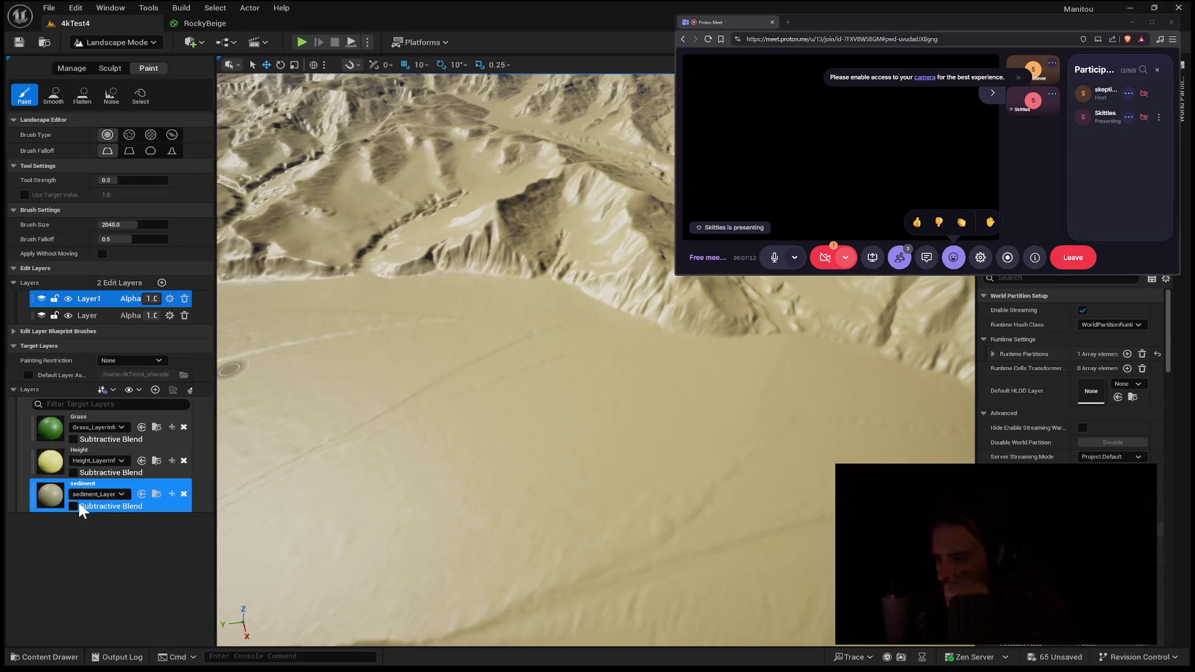
left_click(75, 505)
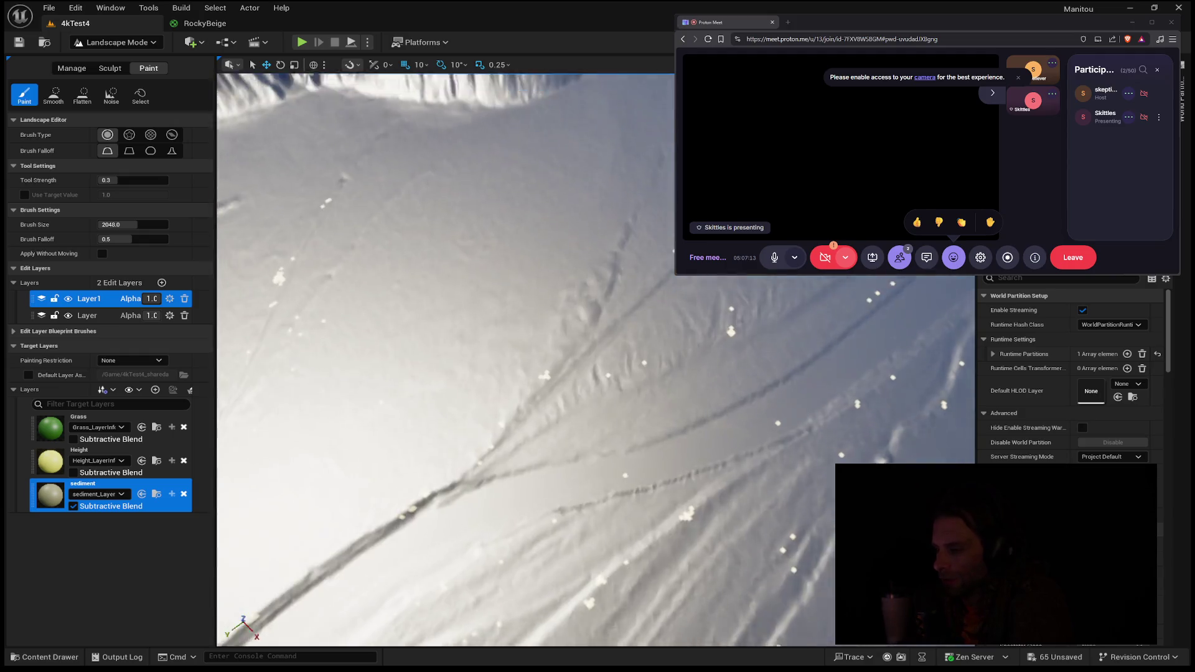
left_click(74, 472)
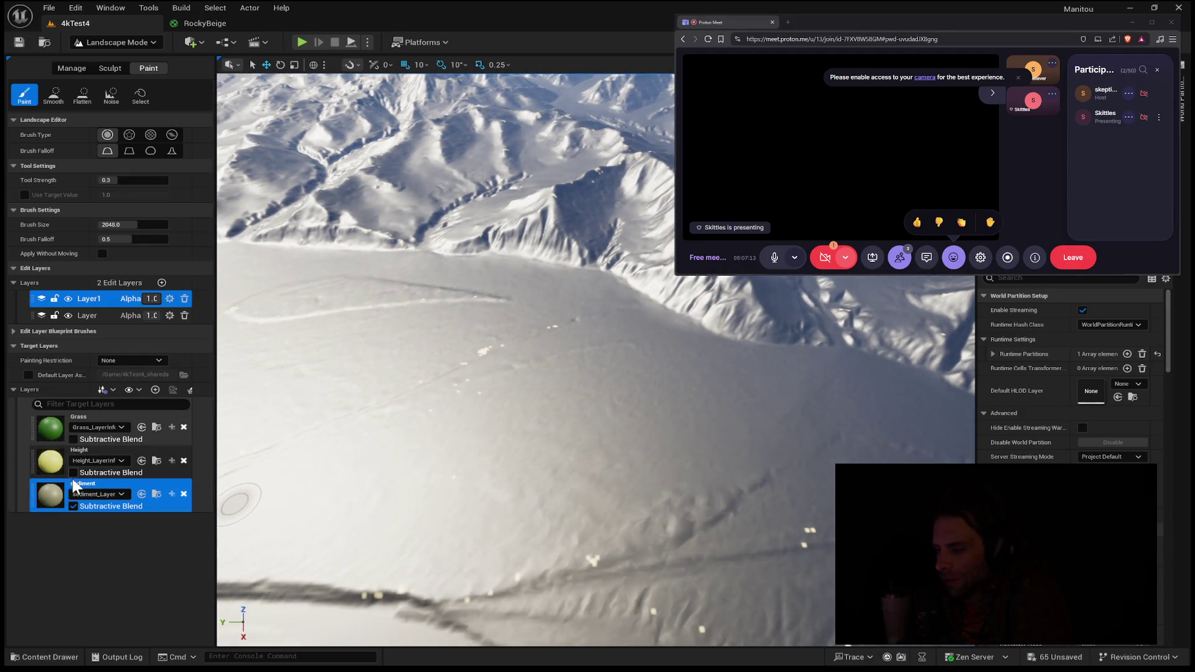
left_click(73, 440)
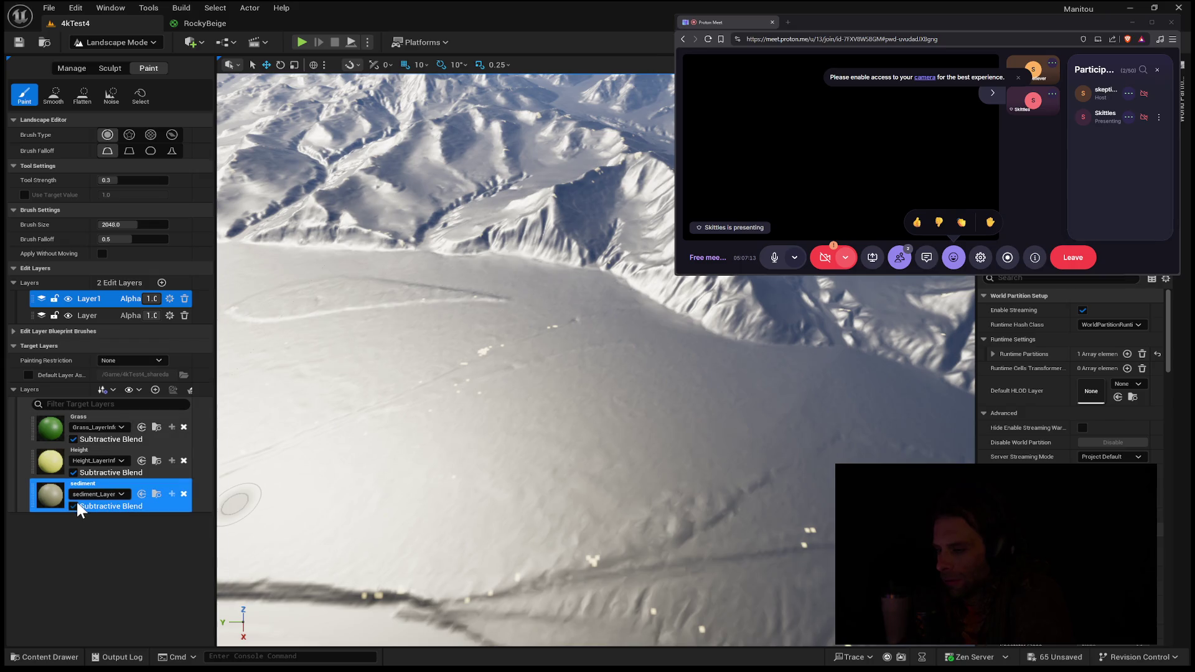
left_click(75, 504)
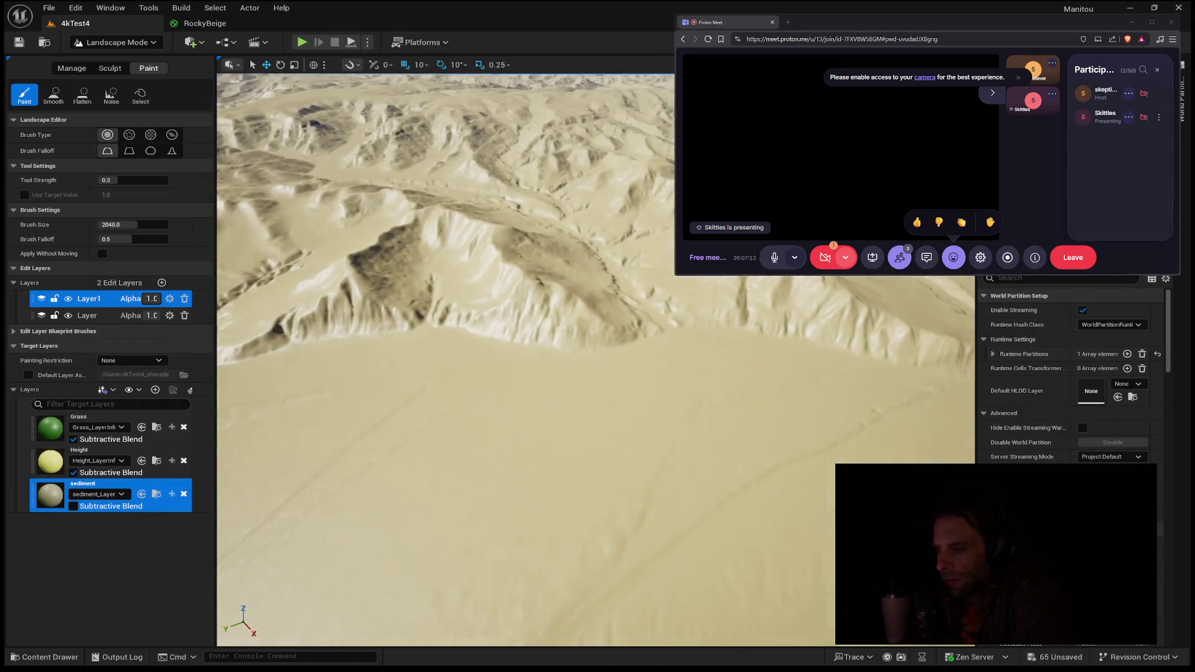
- Turn off Grass's Subtractive Blend and pick sediment as the layer to paint
scroll(409, 418, "up", 10)
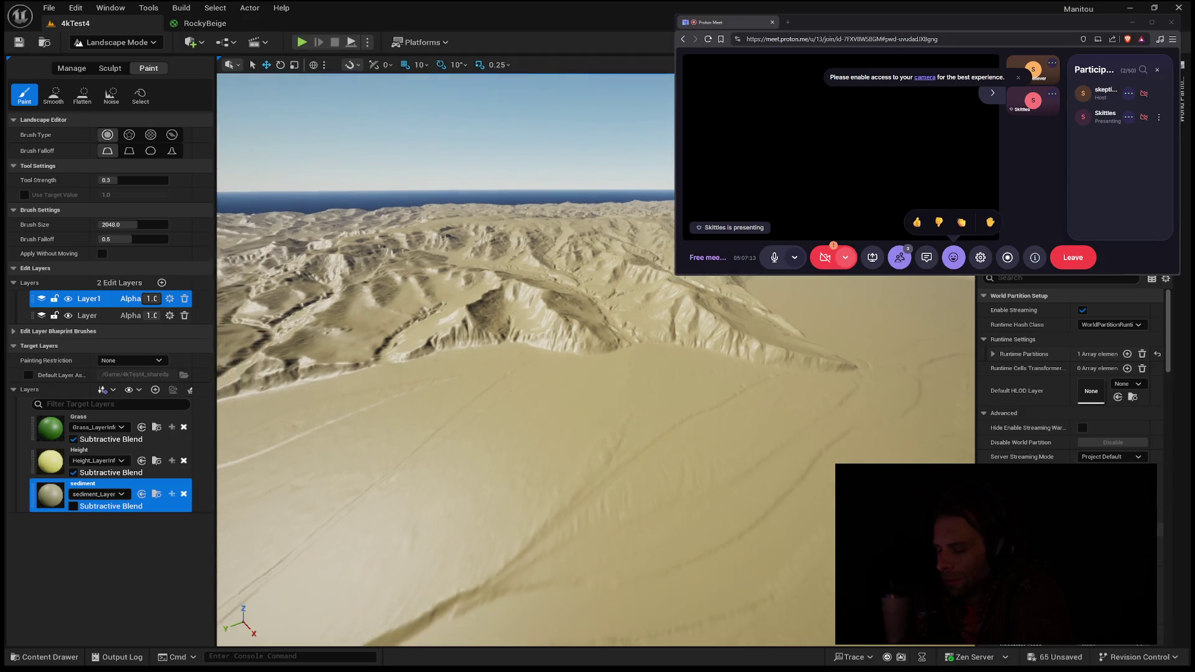
scroll(409, 419, "down", 10)
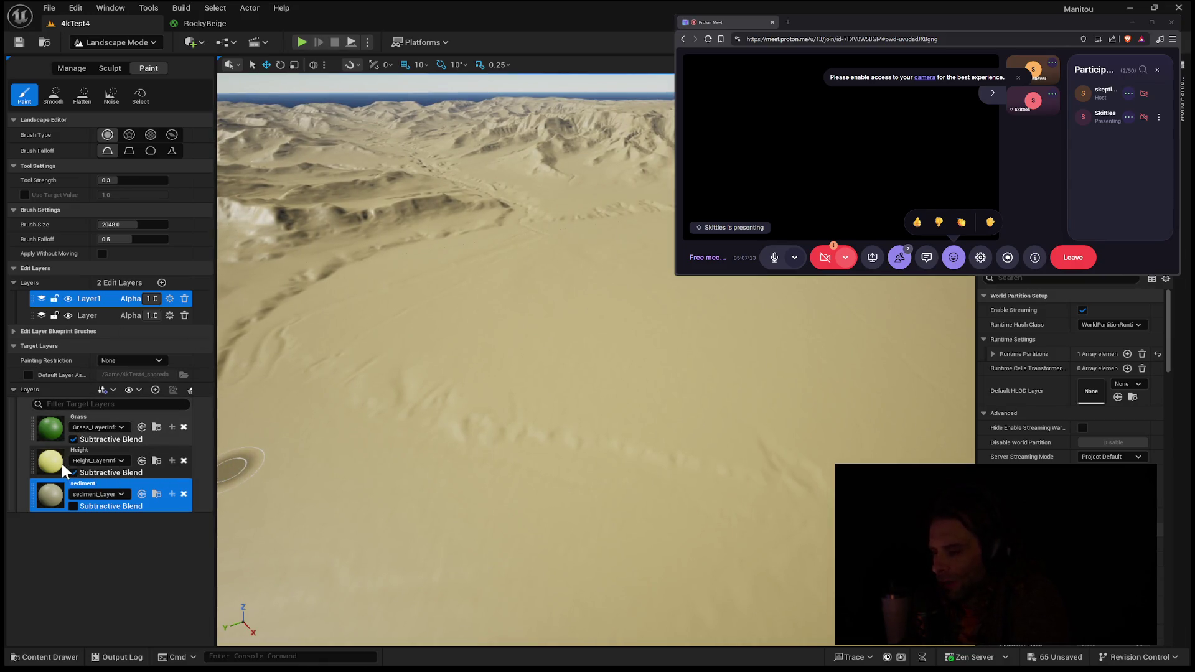
left_click(75, 439)
left_click(170, 472)
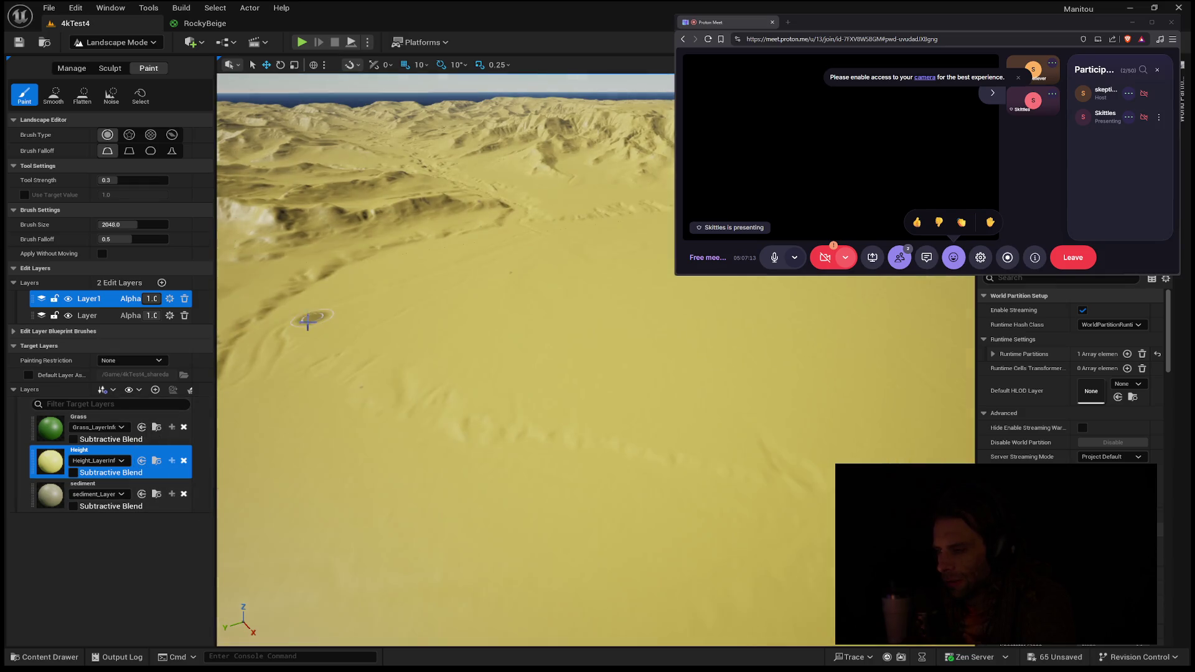
left_click(157, 512)
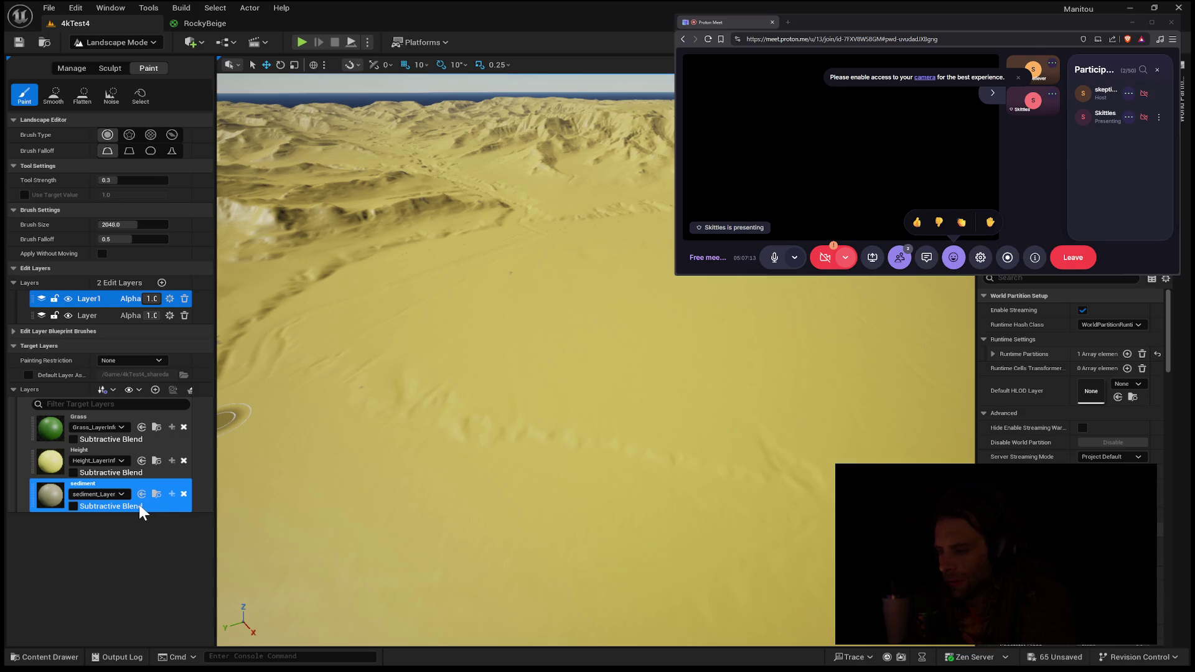
- Leave Height's Subtractive Blend on, with Grass and sediment blending turned off
left_click(74, 474)
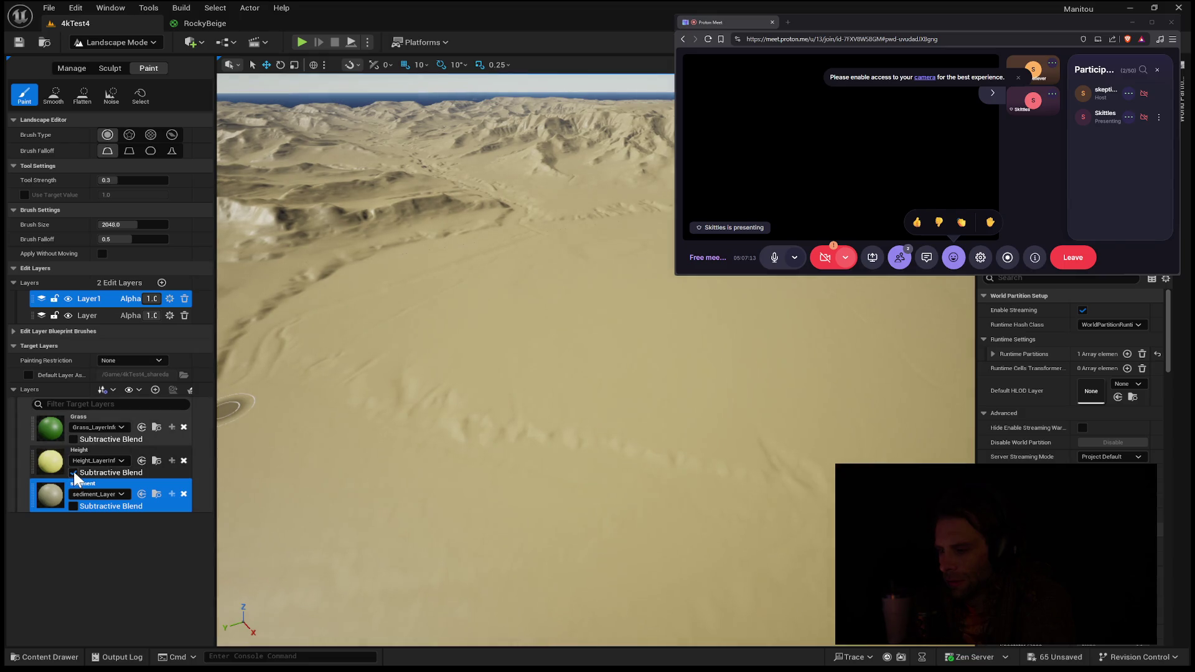
left_click(74, 472)
left_click(73, 472)
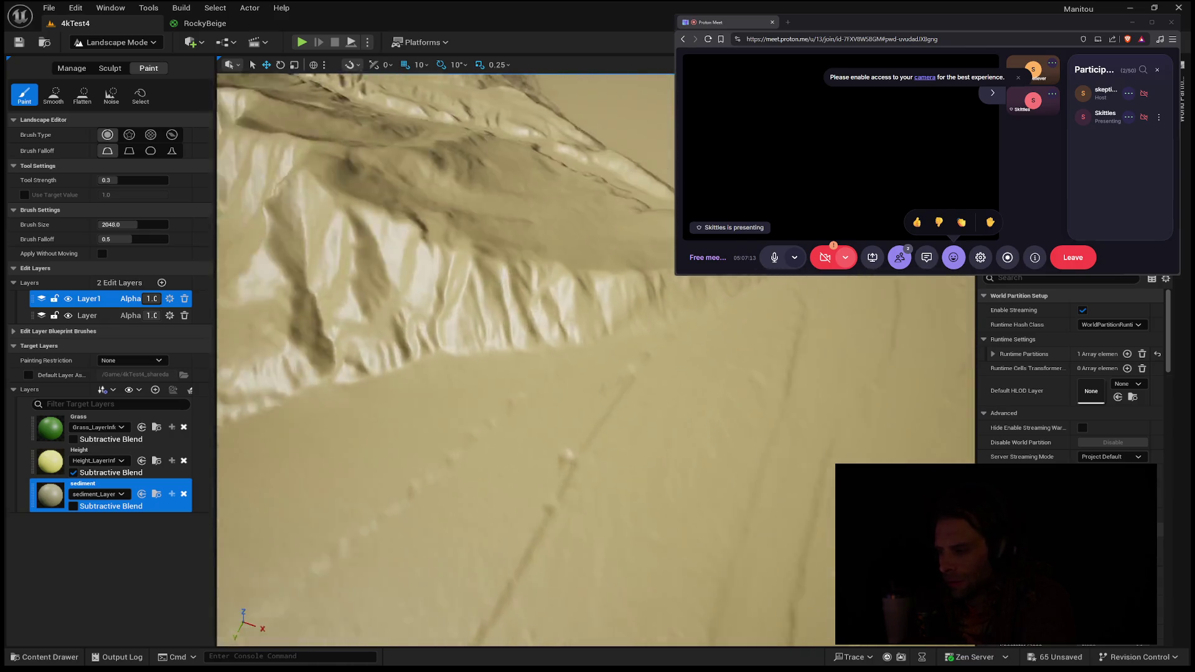
left_click(74, 471)
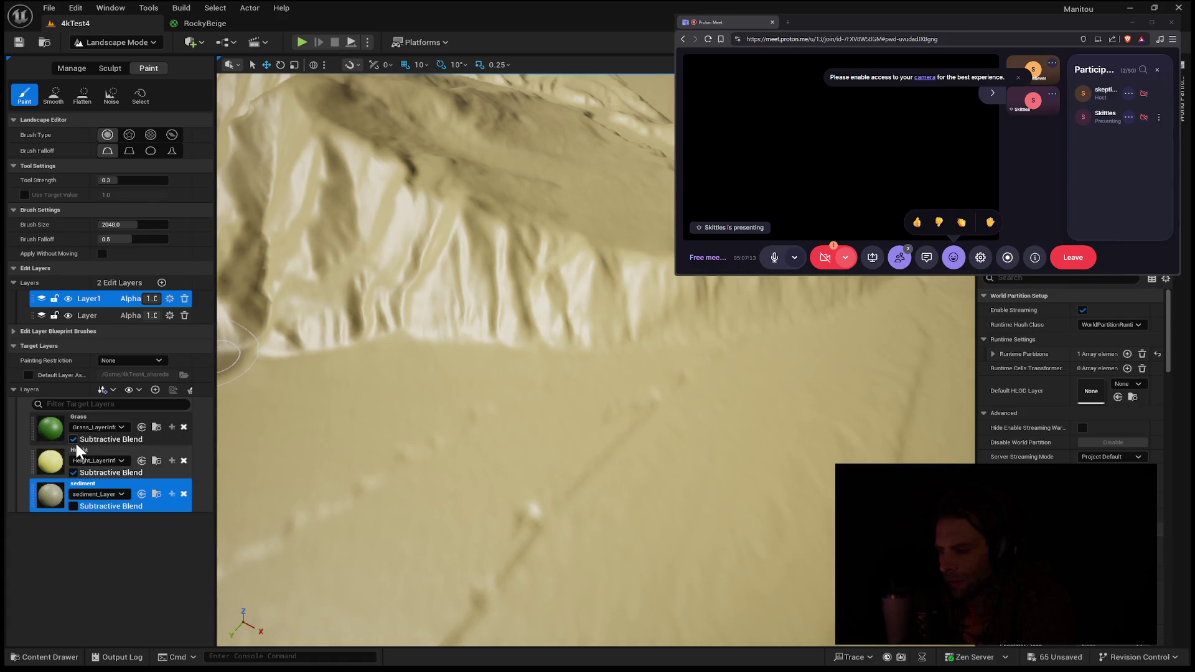
left_click(74, 439)
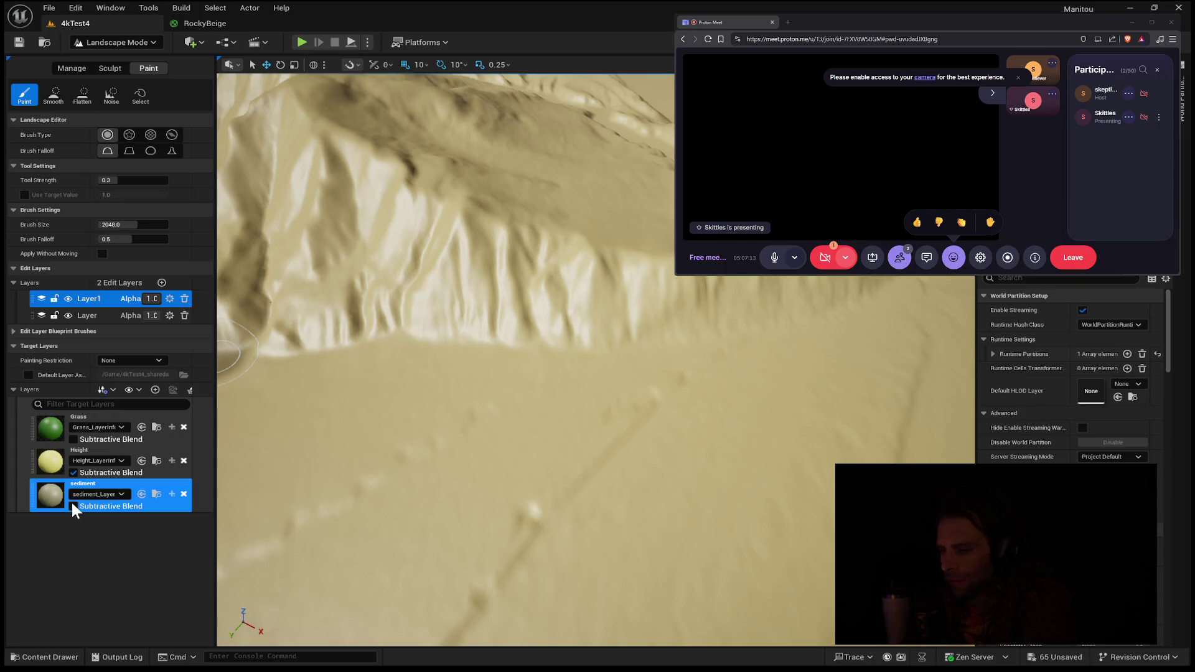
left_click(70, 504)
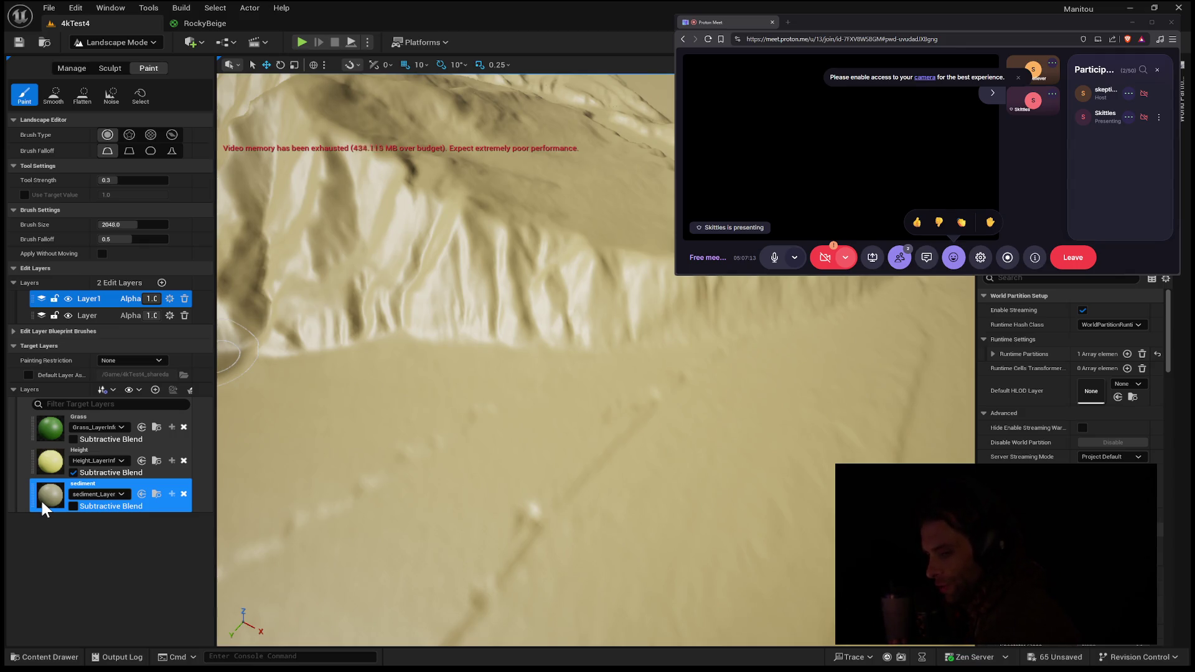
- Fly in along the ridge, rise over the basin, then pull back to view the whole terrain tile
left_click_drag(634, 298, 634, 299)
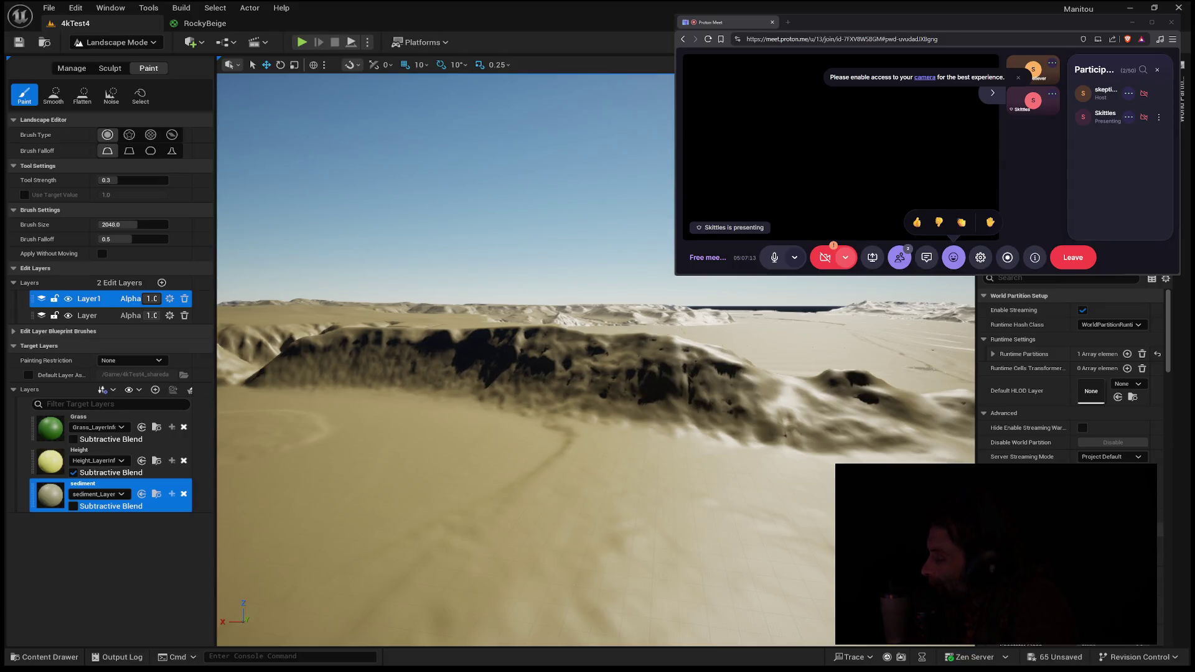
left_click_drag(477, 528, 478, 528)
left_click_drag(692, 346, 692, 345)
left_click_drag(575, 369, 697, 403)
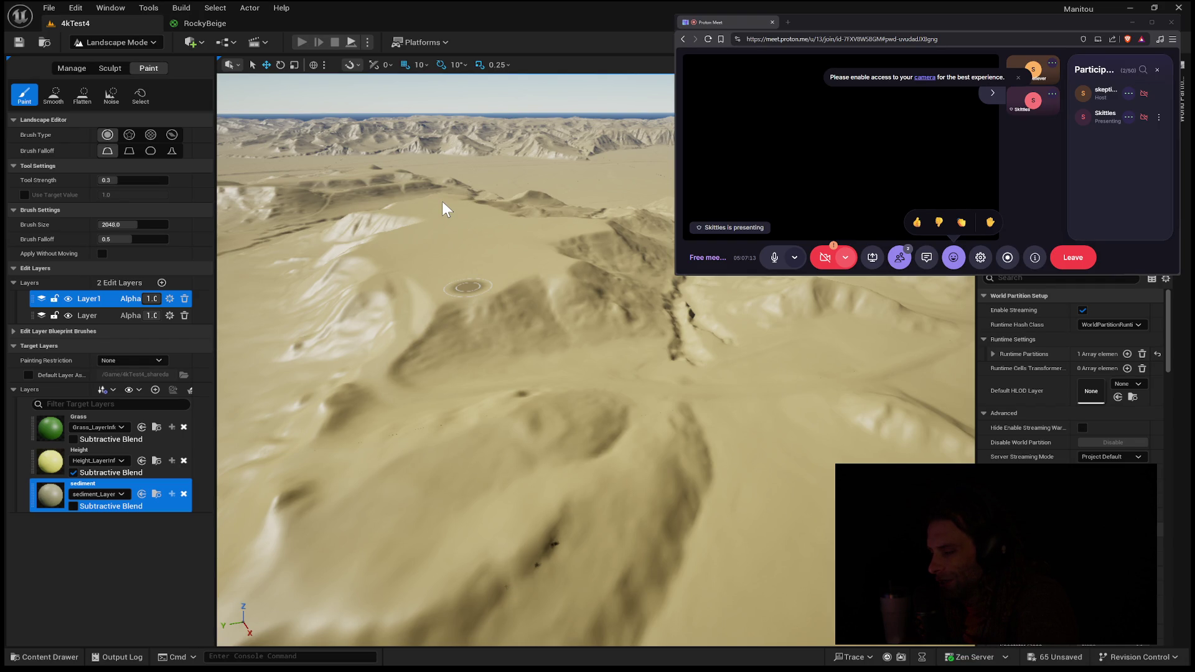
key("alt+p")
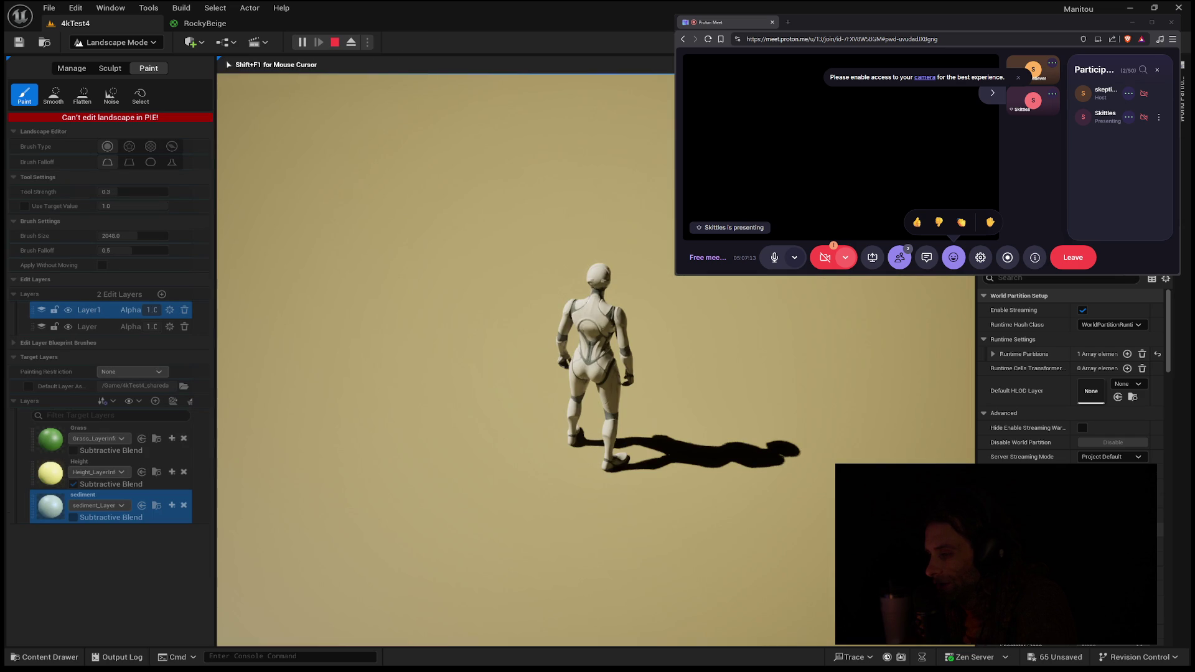
mouse_move(597, 336)
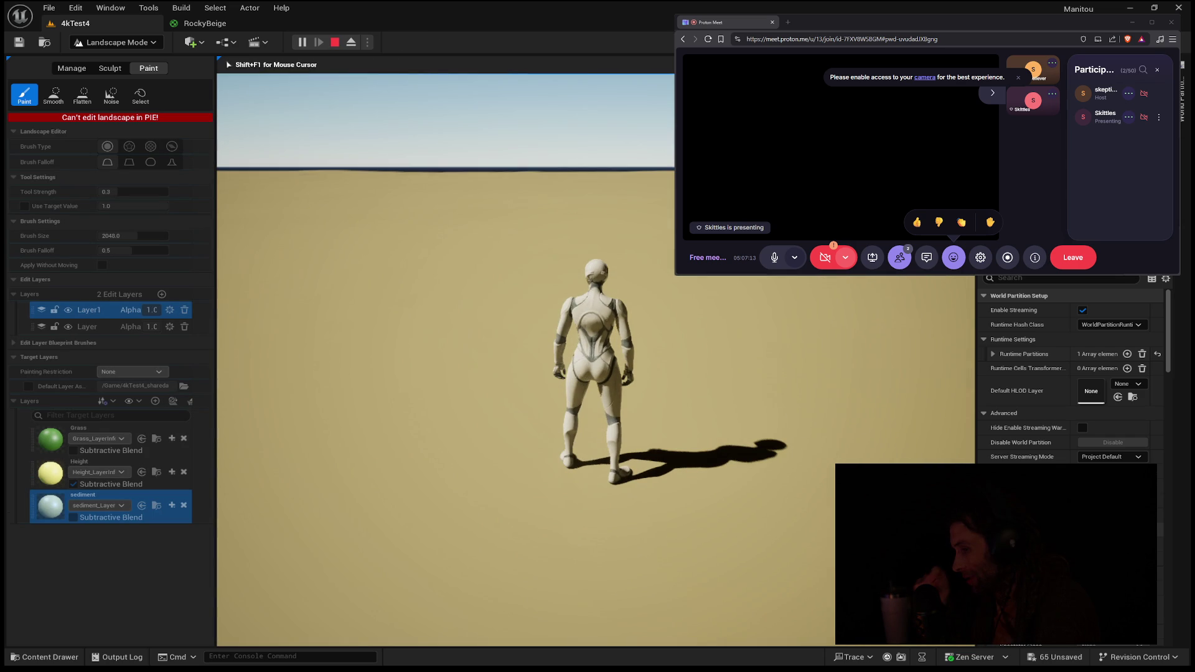
key("w")
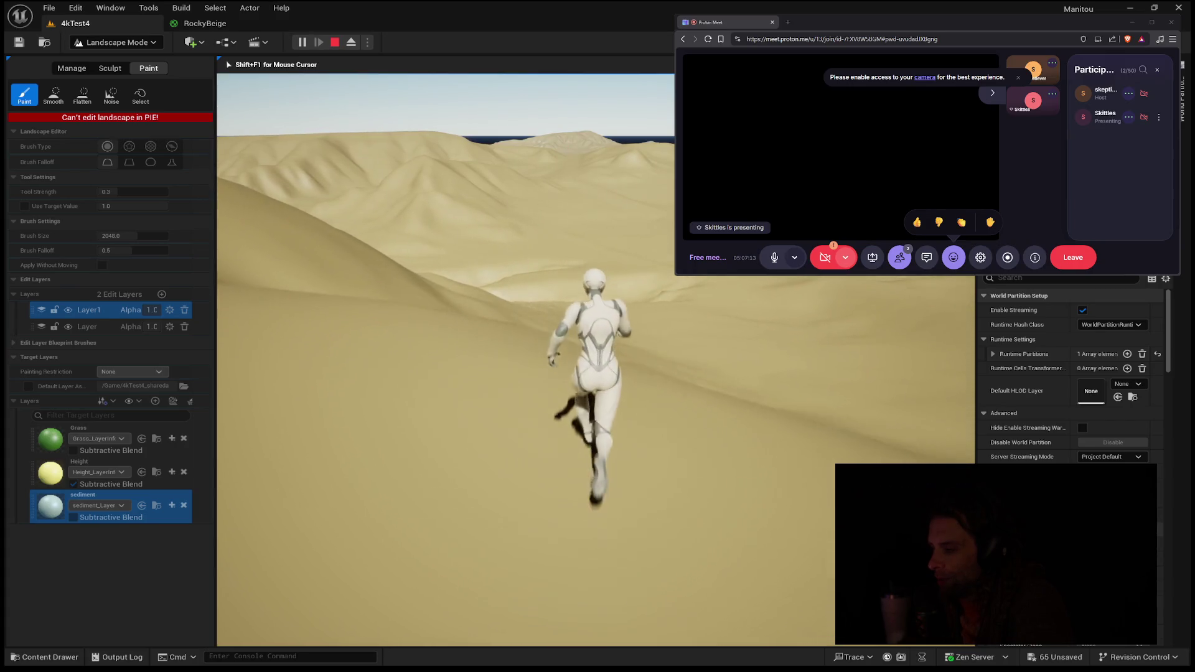
key("w")
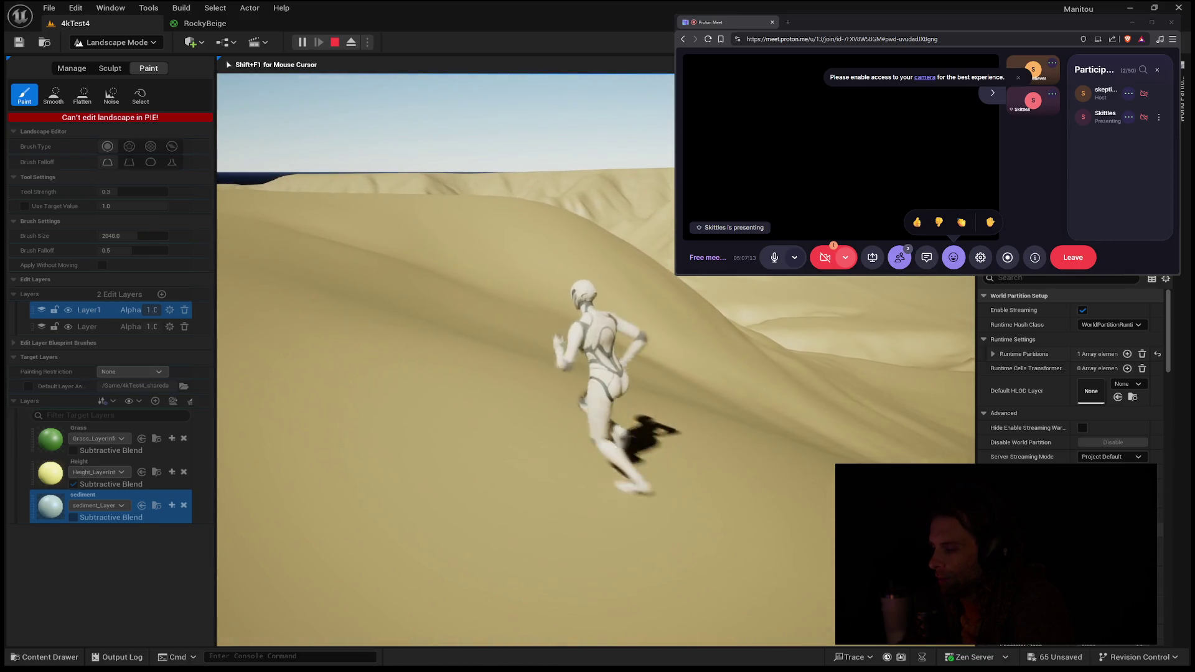
key("a")
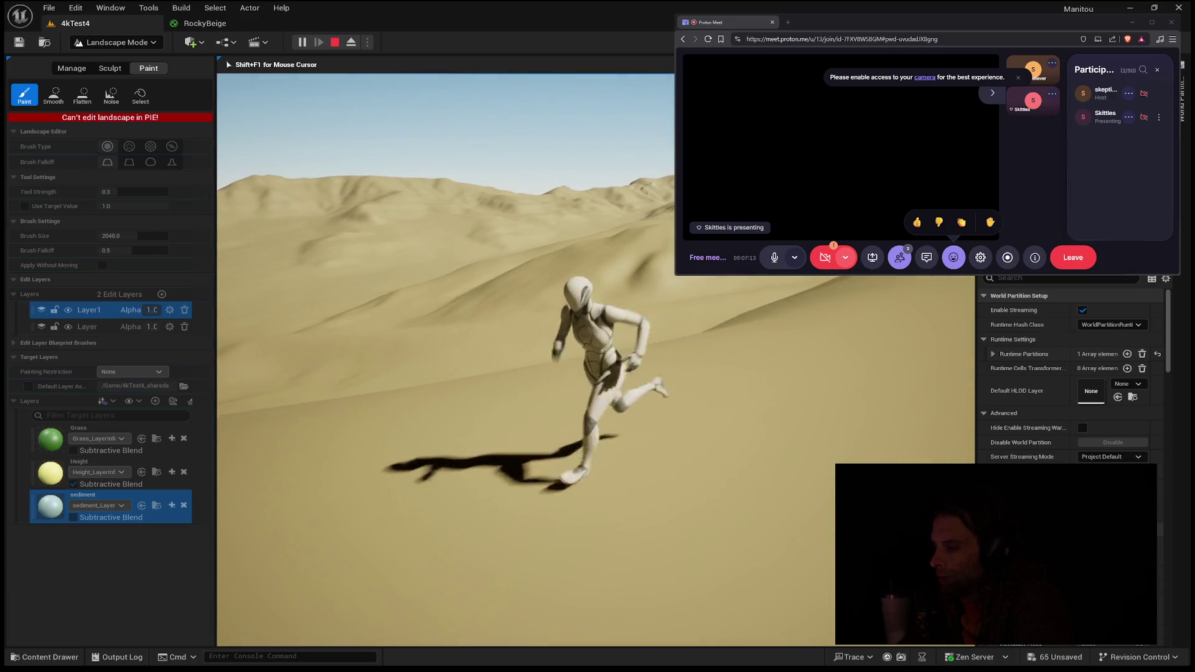
key("w")
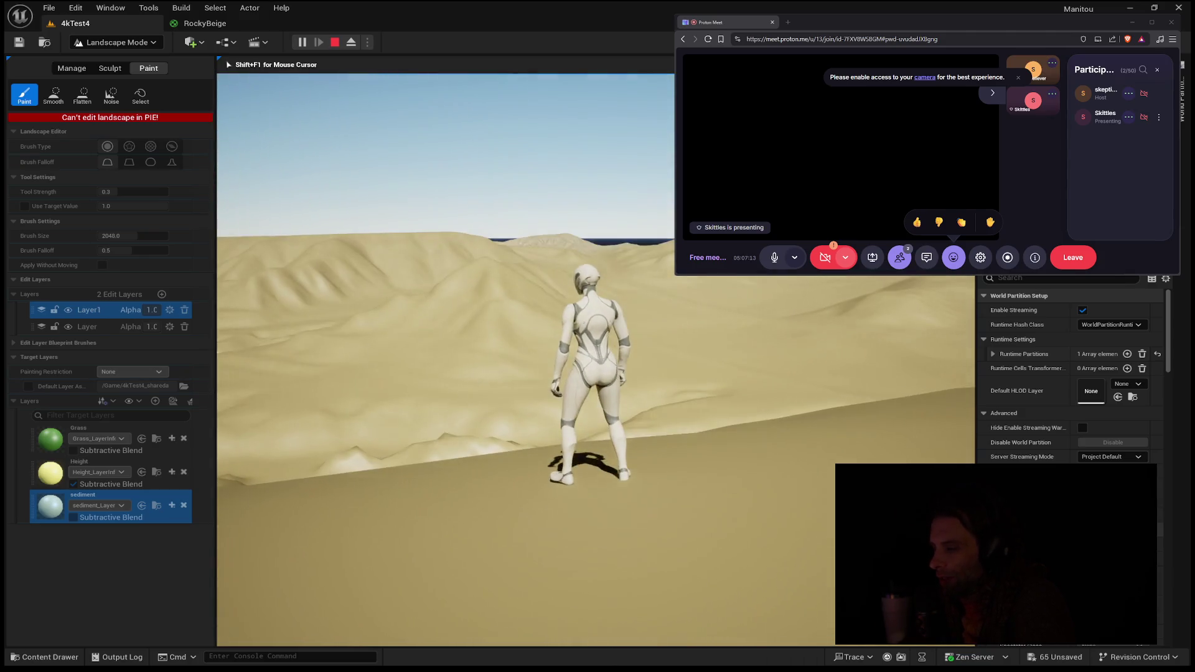
key("Escape")
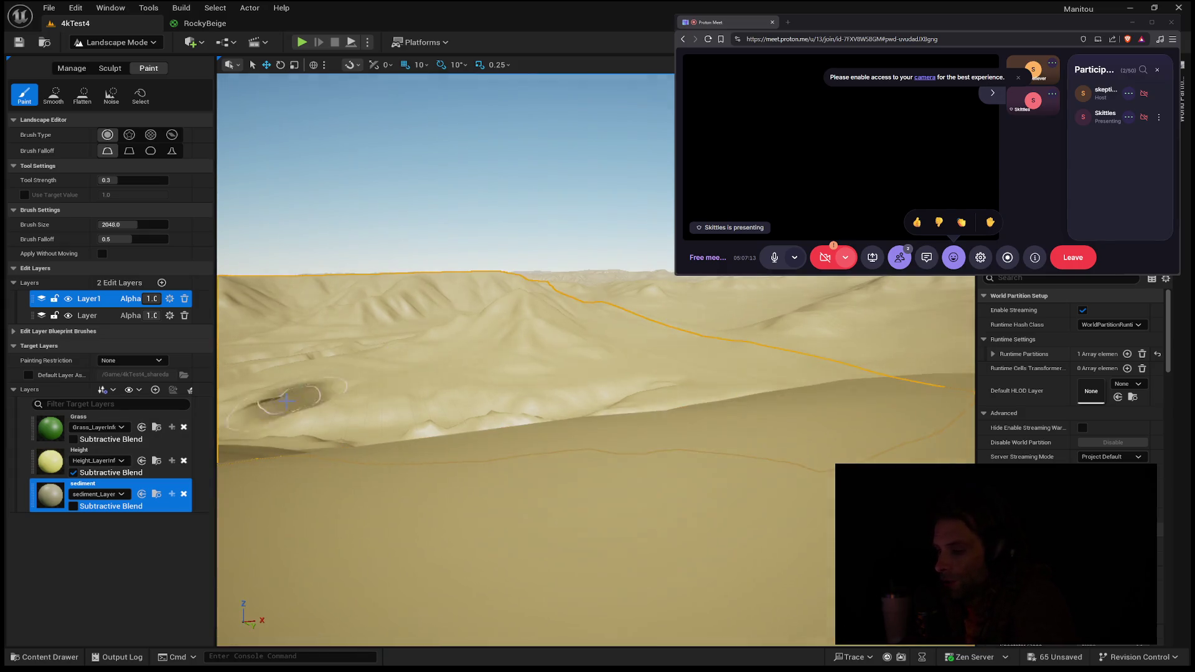
- Compare Subtractive Blend on Height and sediment, leaving only Height's enabled, then select the Height layer
left_click(73, 472)
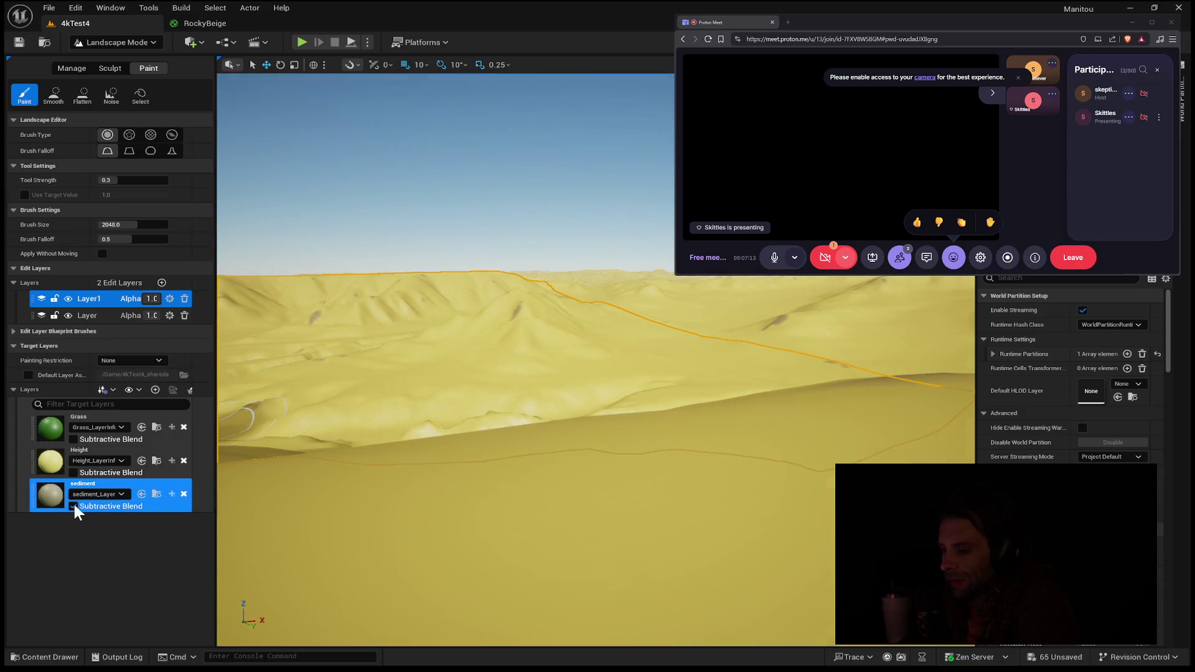
left_click(73, 503)
left_click(74, 473)
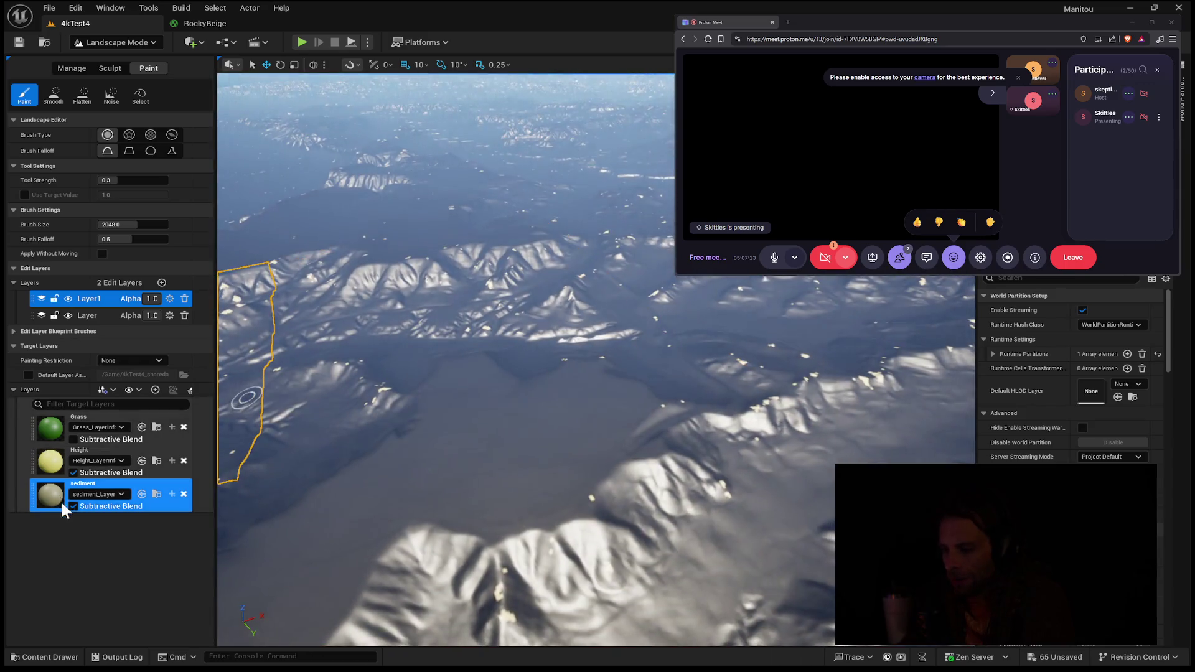
left_click(73, 503)
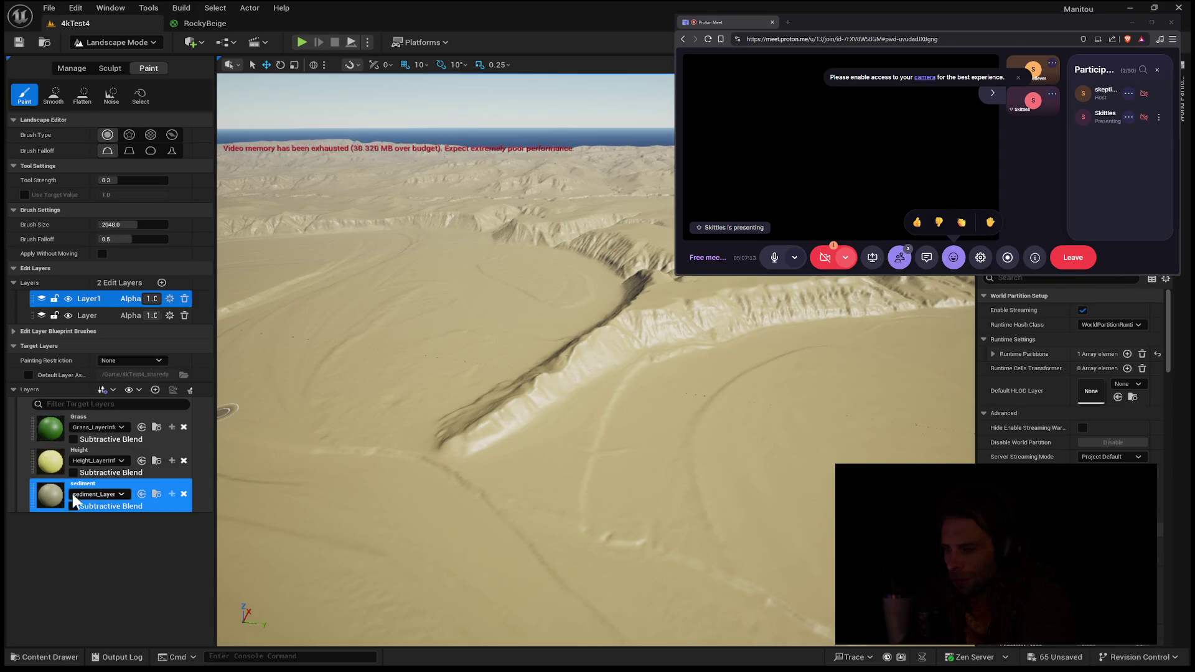
left_click(36, 454)
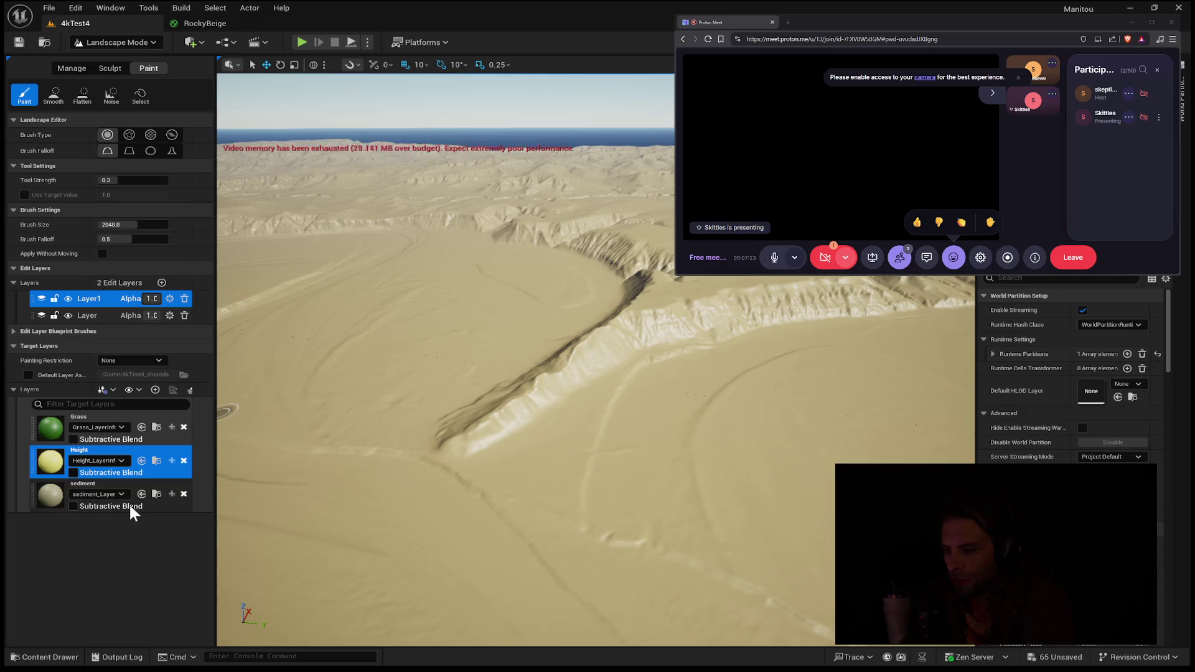
- Move sediment above Height, enable sediment's Subtractive Blend, and select the edit layer 'Layer'
left_click_drag(163, 503, 159, 461)
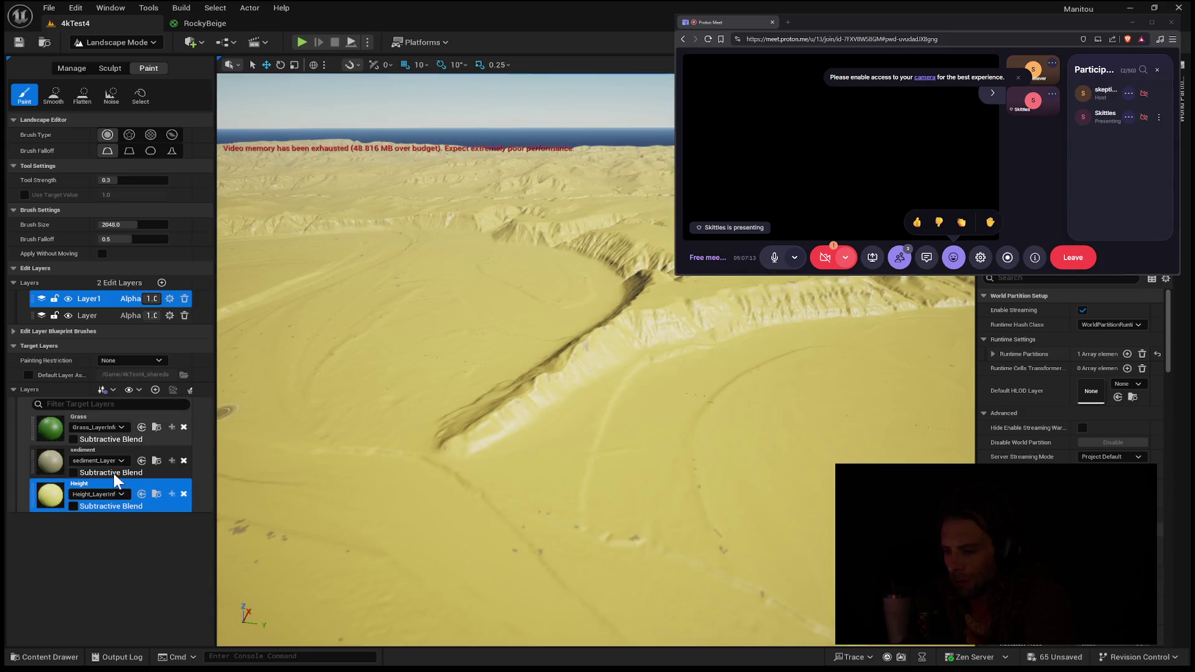
left_click(113, 473)
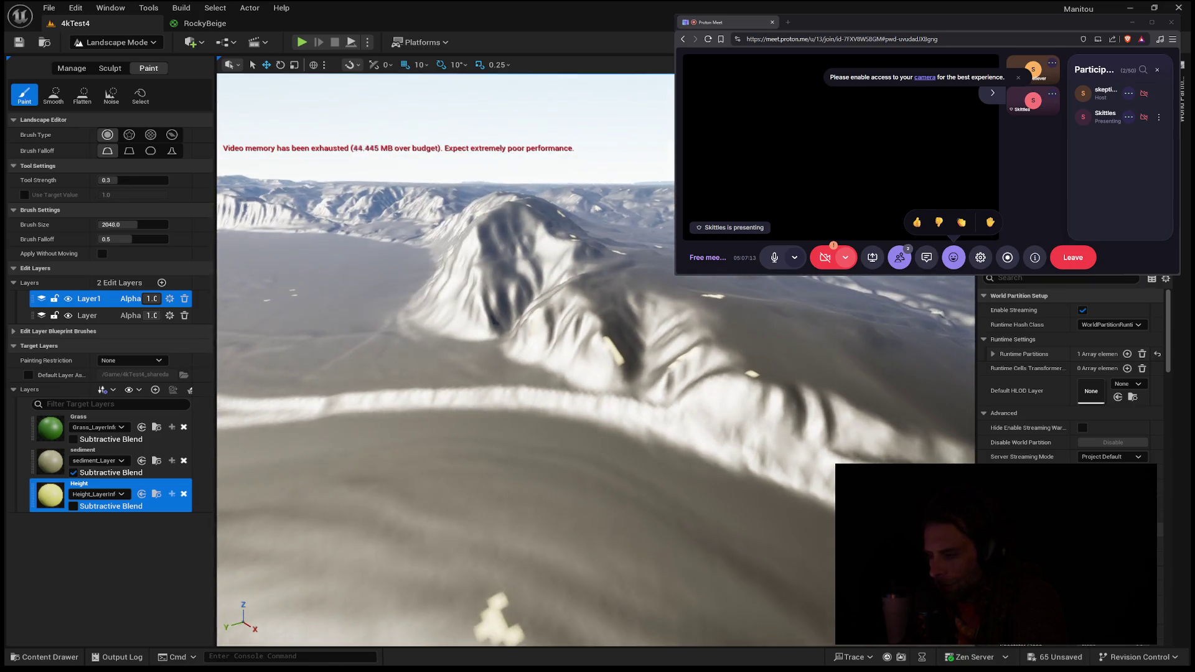
left_click(82, 313)
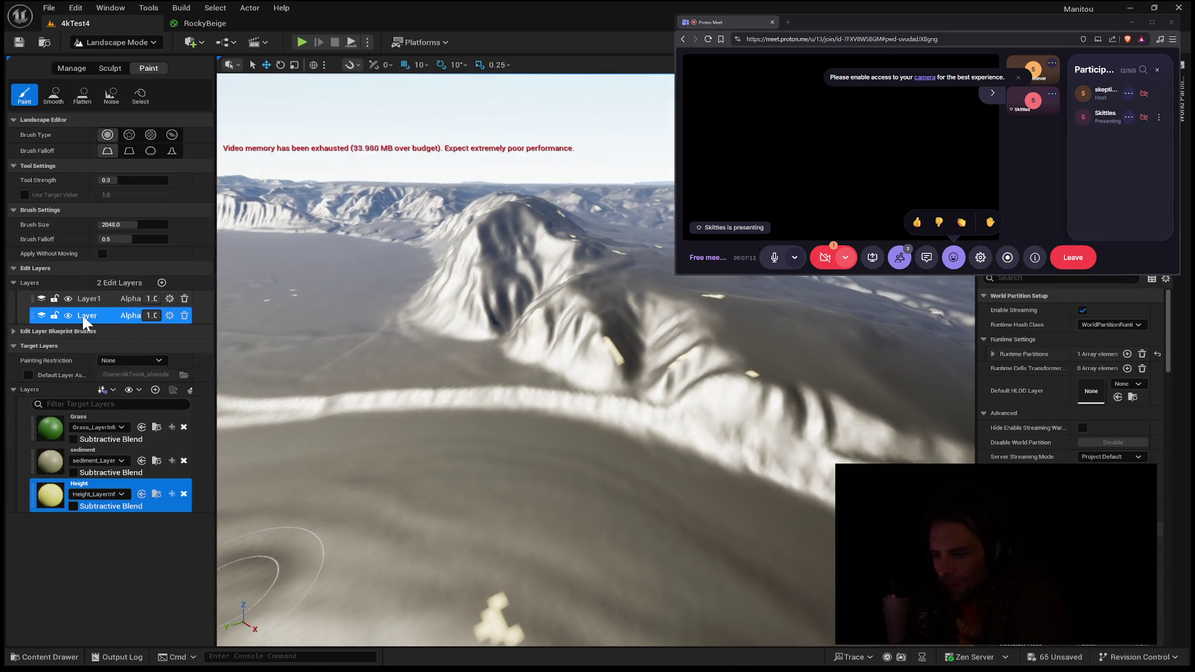
left_click(102, 297)
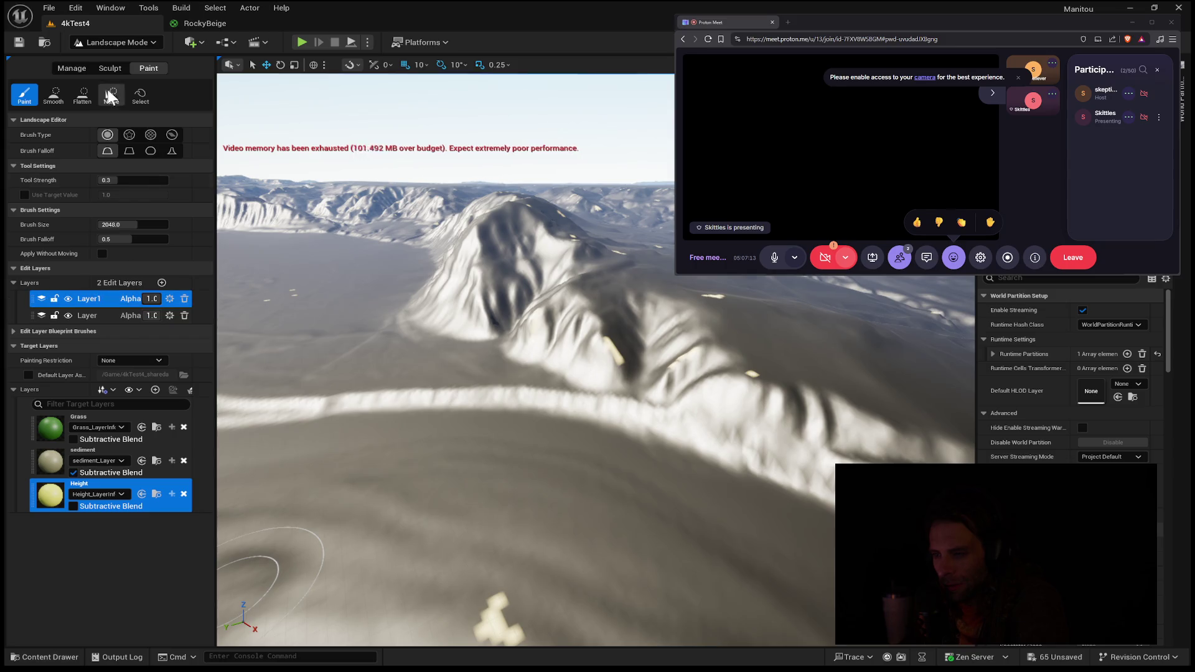
- In the Import settings, tick the first layer, Grass and sediment for import and clear the heightmap file
left_click(77, 66)
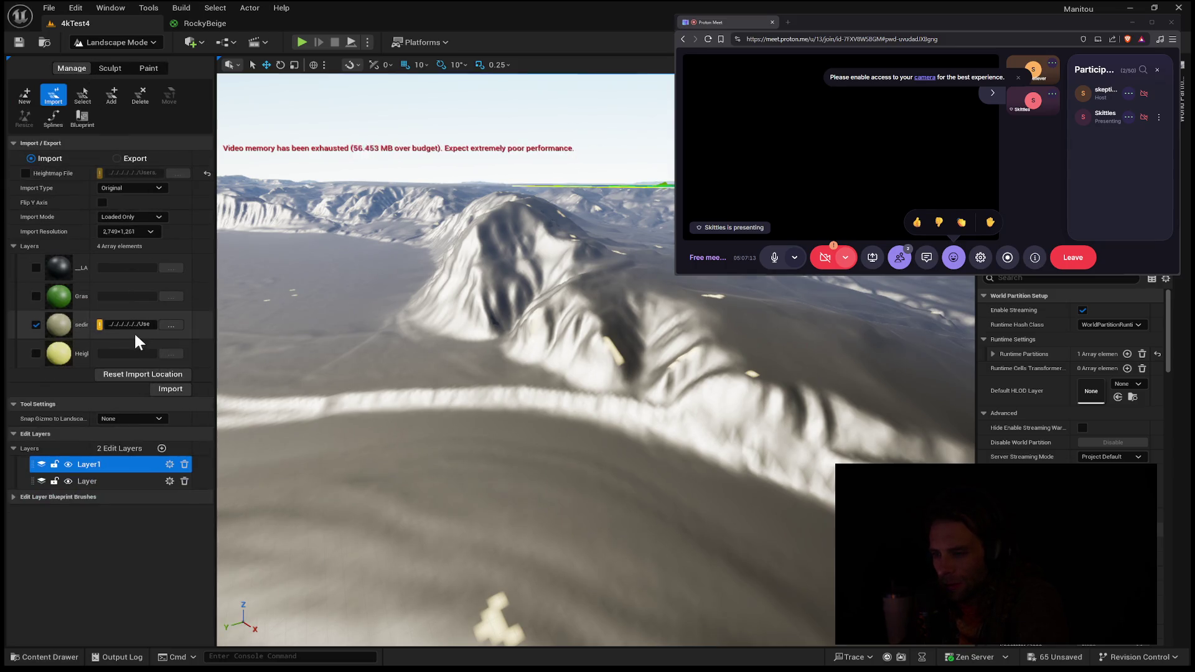
left_click(35, 323)
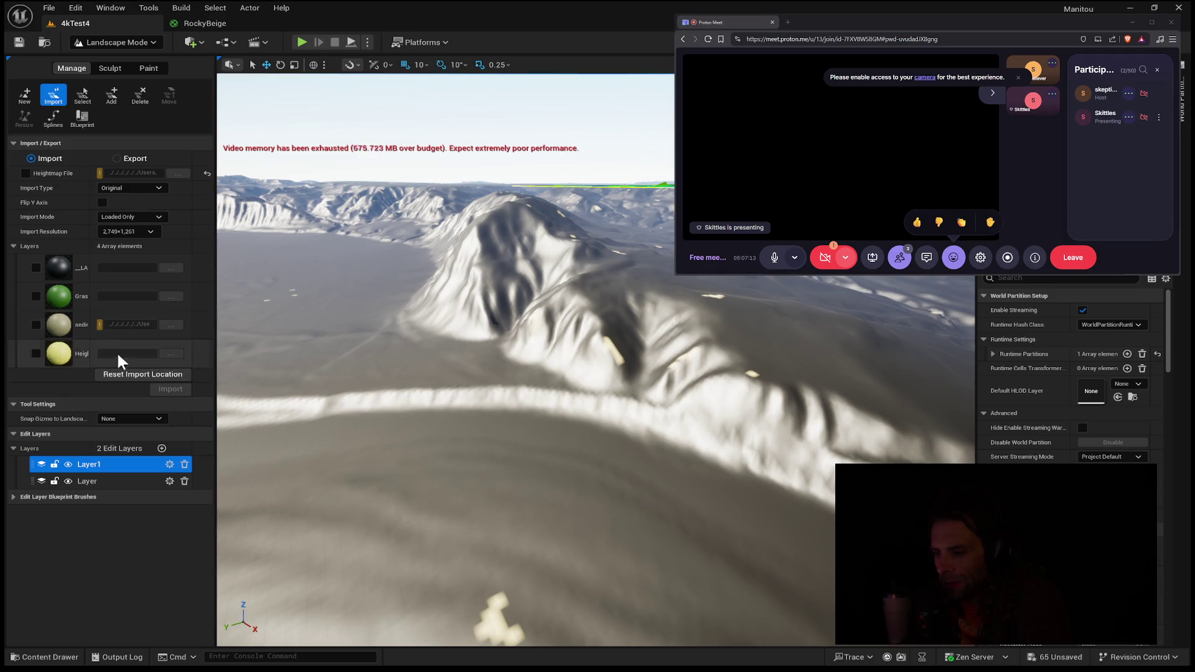
left_click(35, 324)
left_click(36, 267)
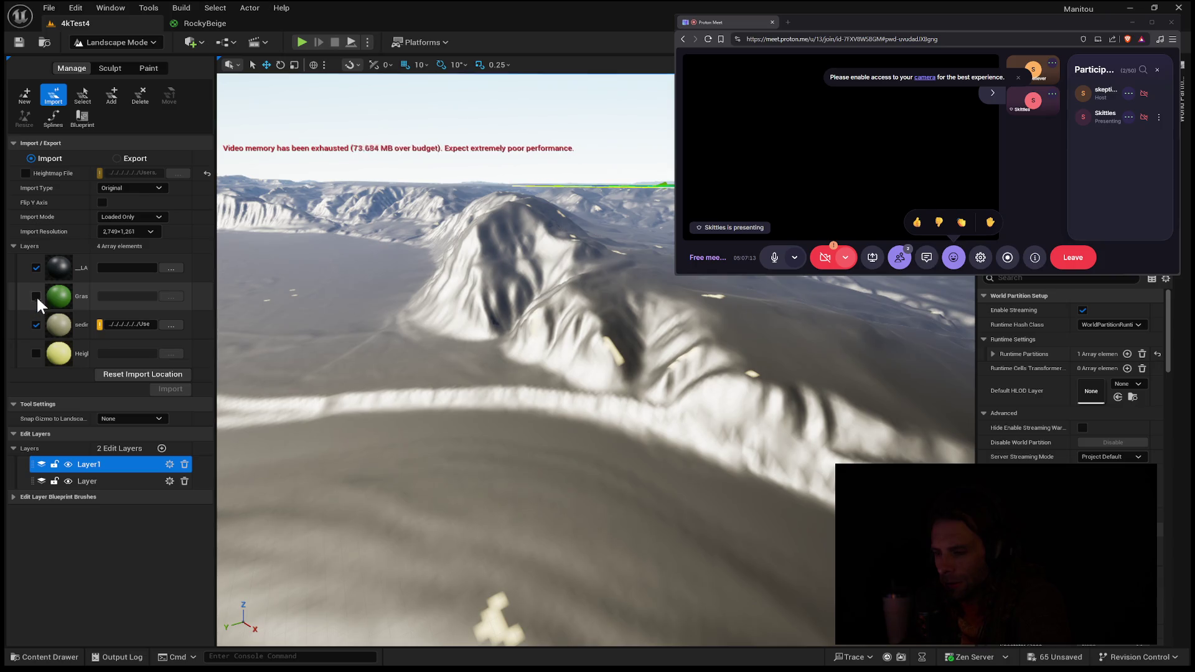
left_click(36, 295)
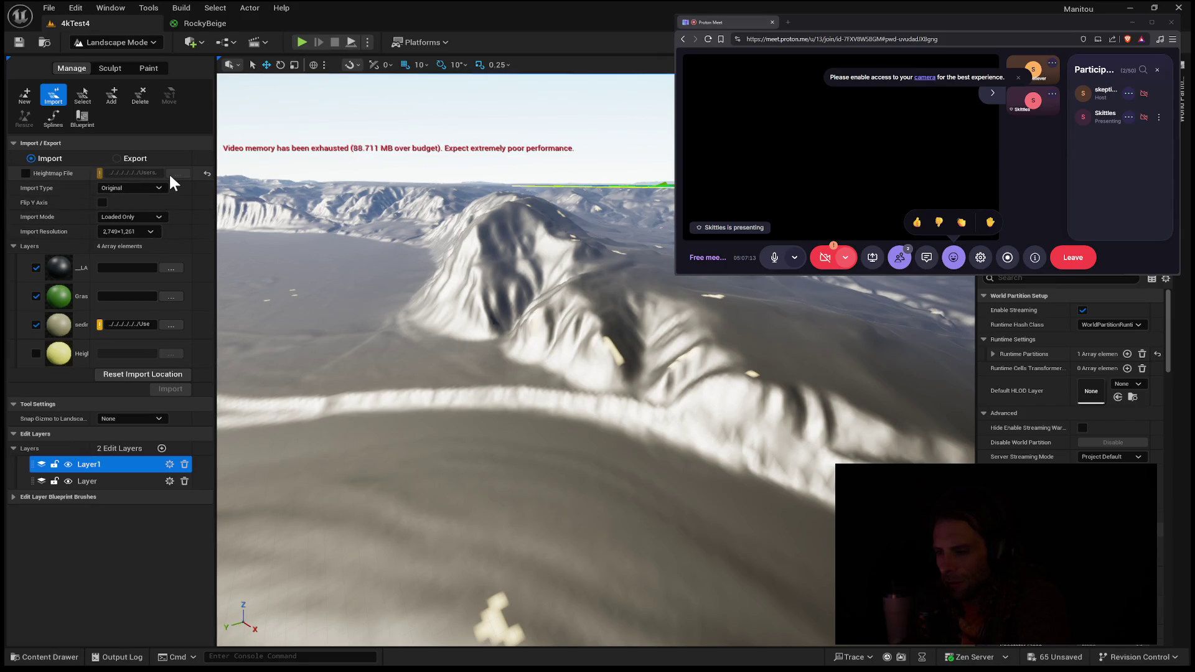
left_click(206, 173)
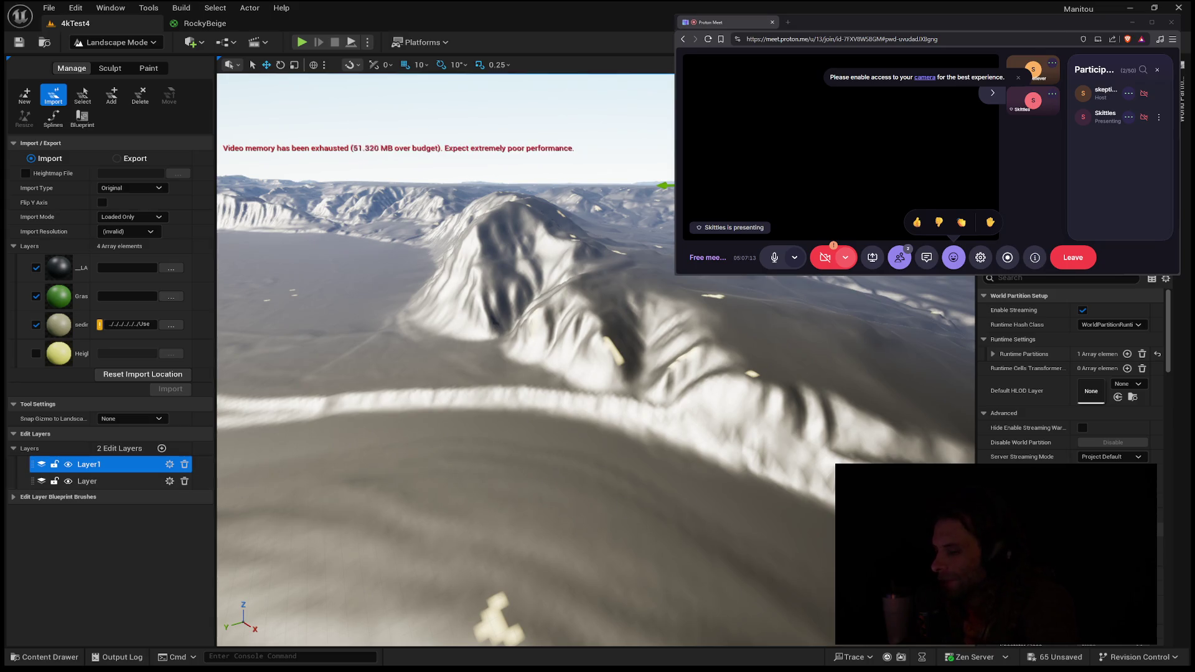
- Clear the Heightmap File path so only the sediment weightmap remains set to import
left_click(103, 475)
left_click(104, 464)
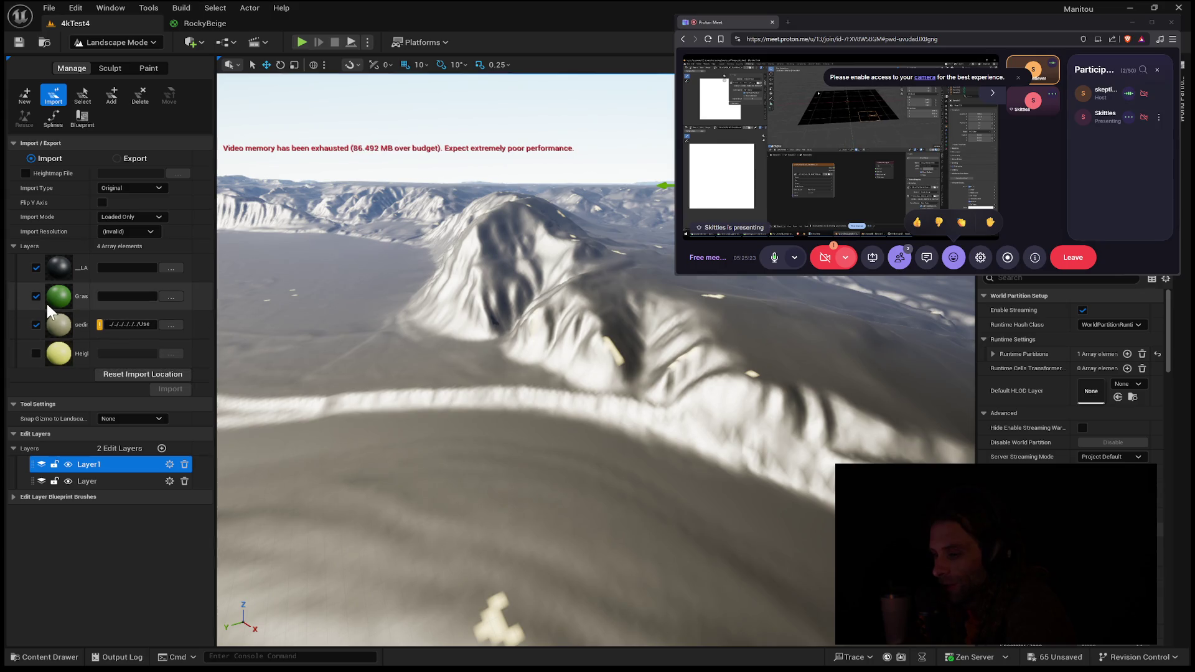
- Tick the Height layer so all four target layers are marked for import
left_click(35, 353)
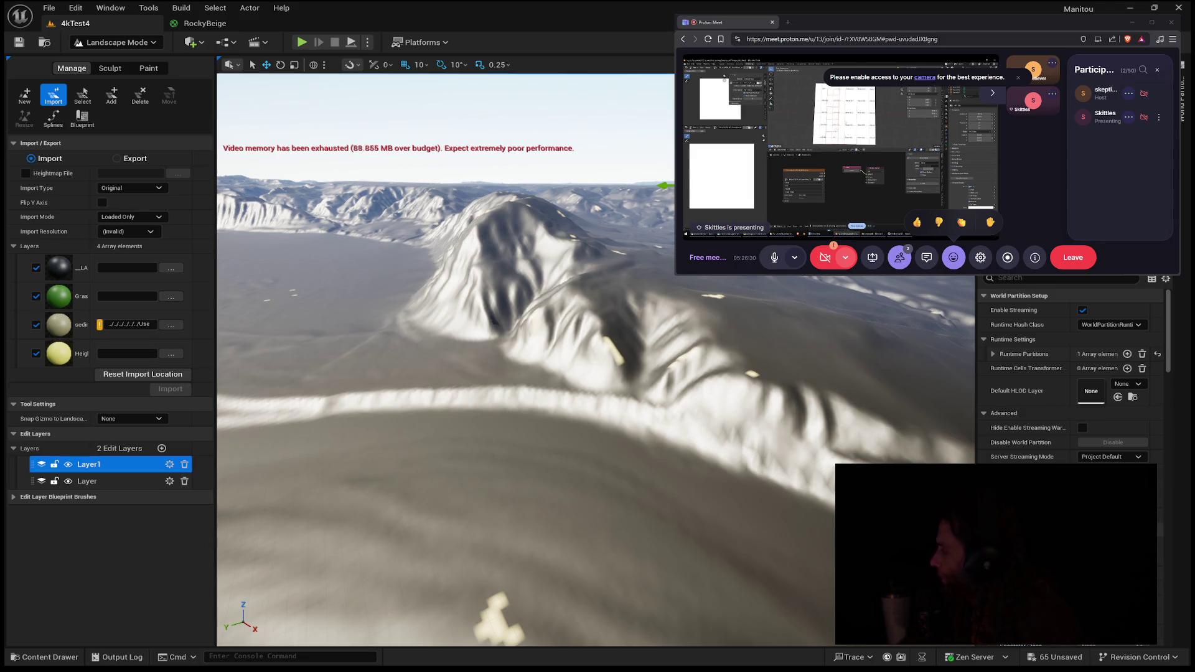
- Fly up over the valley toward the ridge, then bring up the LibreOffice Draw lidar tile grid
mouse_move(583, 351)
left_mouse_down()
mouse_move(575, 411)
mouse_move(576, 315)
mouse_move(373, 520)
left_mouse_up()
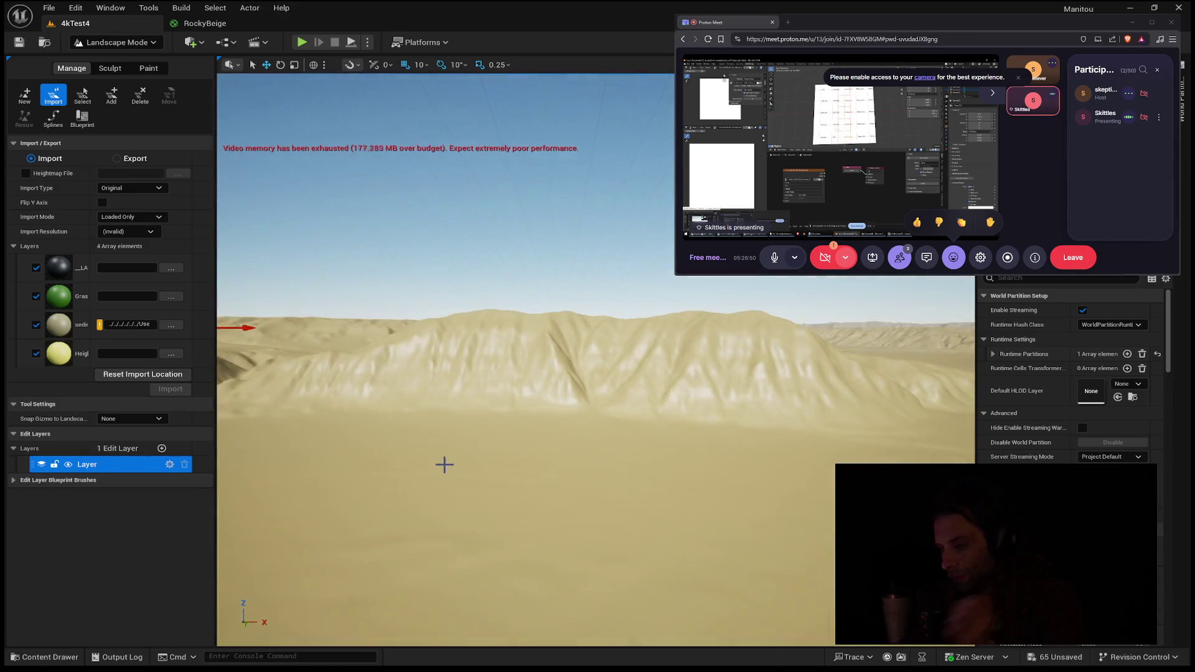
mouse_move(462, 483)
left_mouse_down()
mouse_move(461, 423)
mouse_move(461, 535)
left_mouse_up()
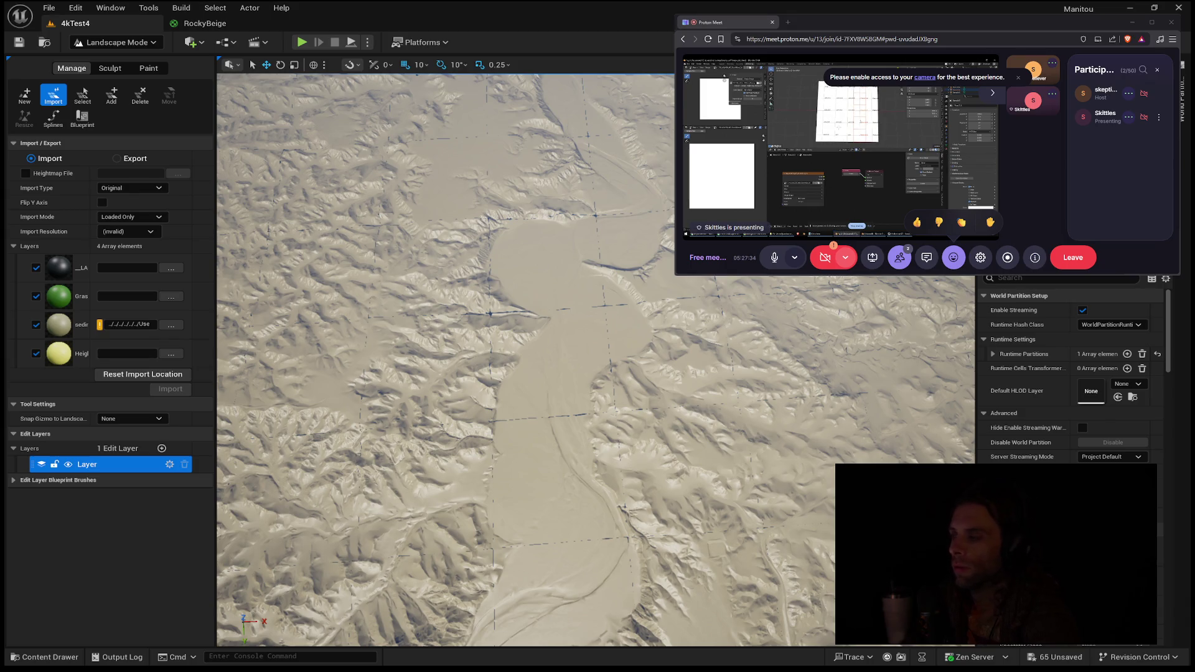
key("alt+Tab")
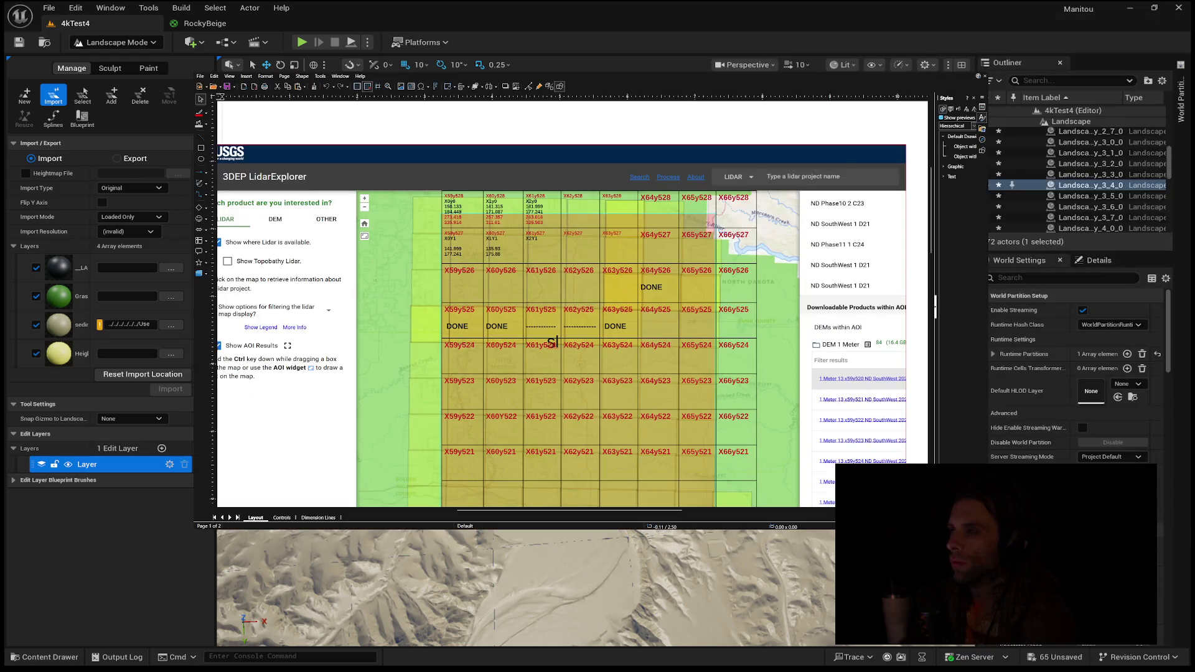
scroll(568, 304, "up", 3)
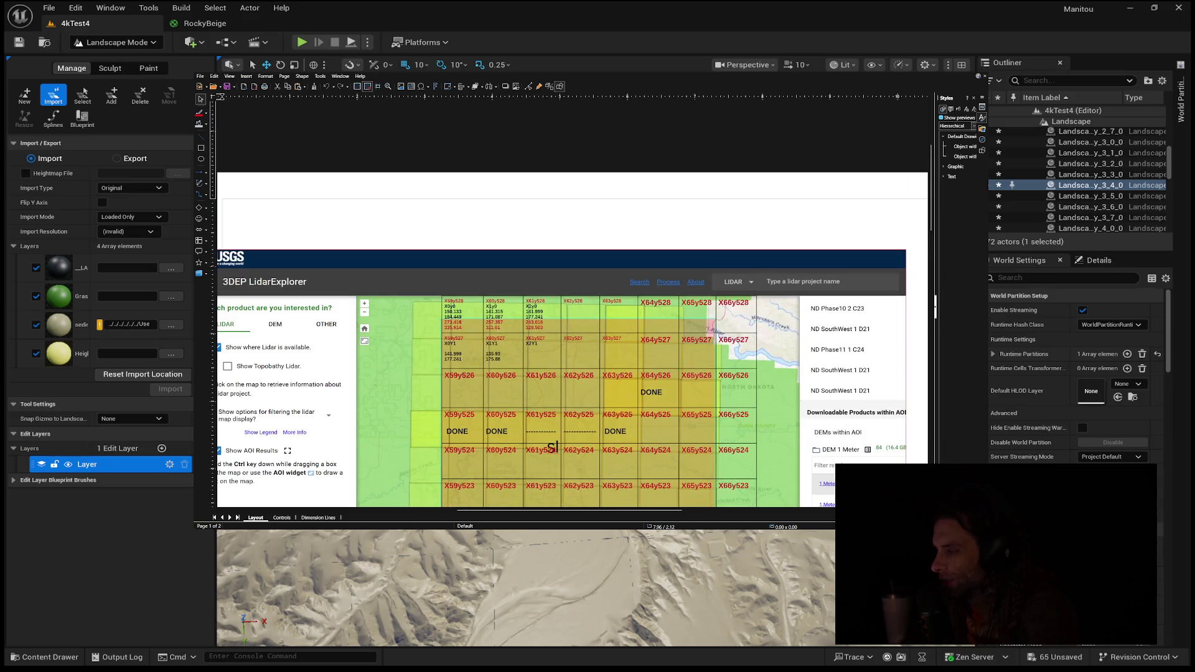
scroll(568, 312, "down", 2)
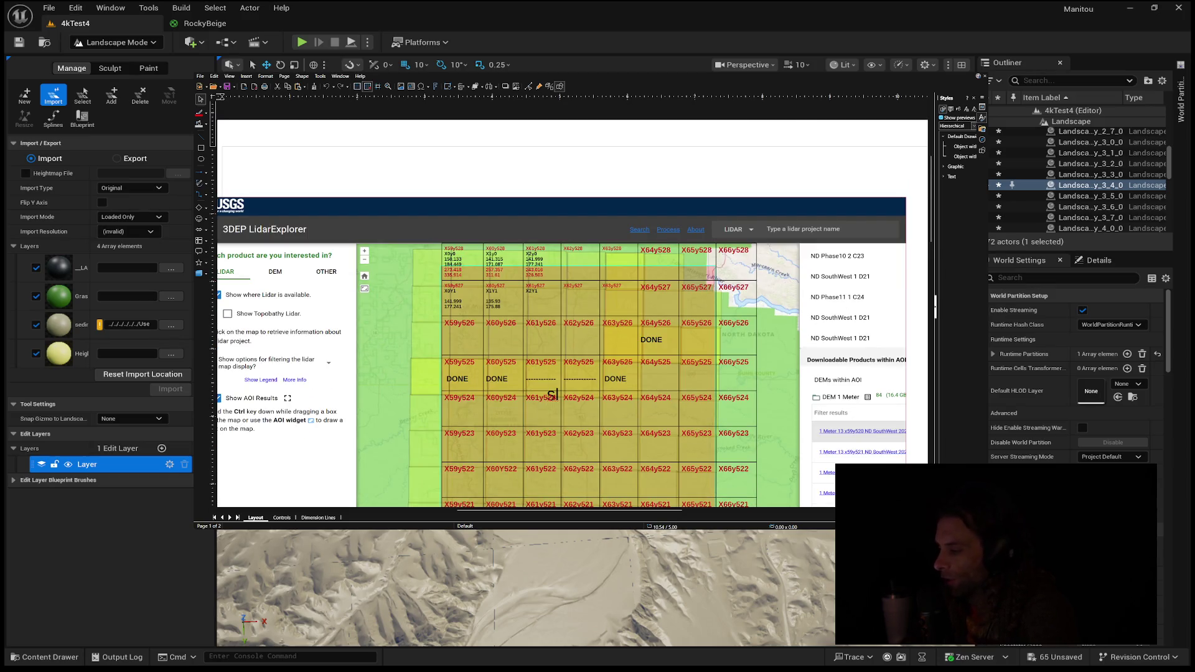
scroll(573, 304, "up", 5)
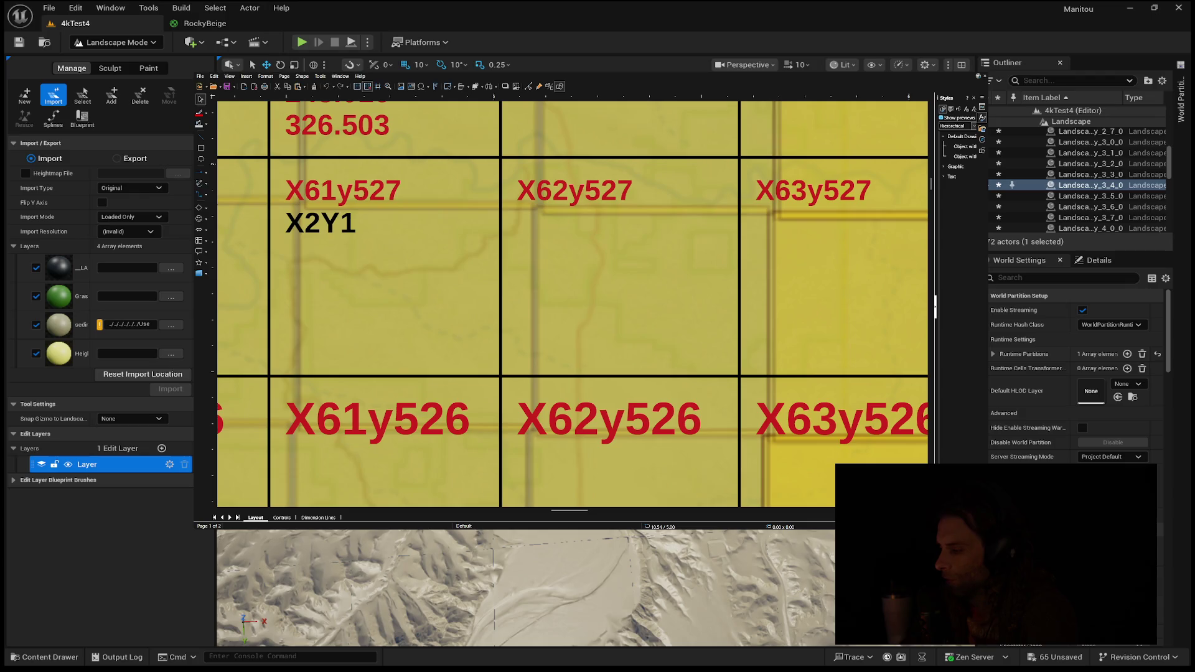
scroll(573, 305, "down", 4)
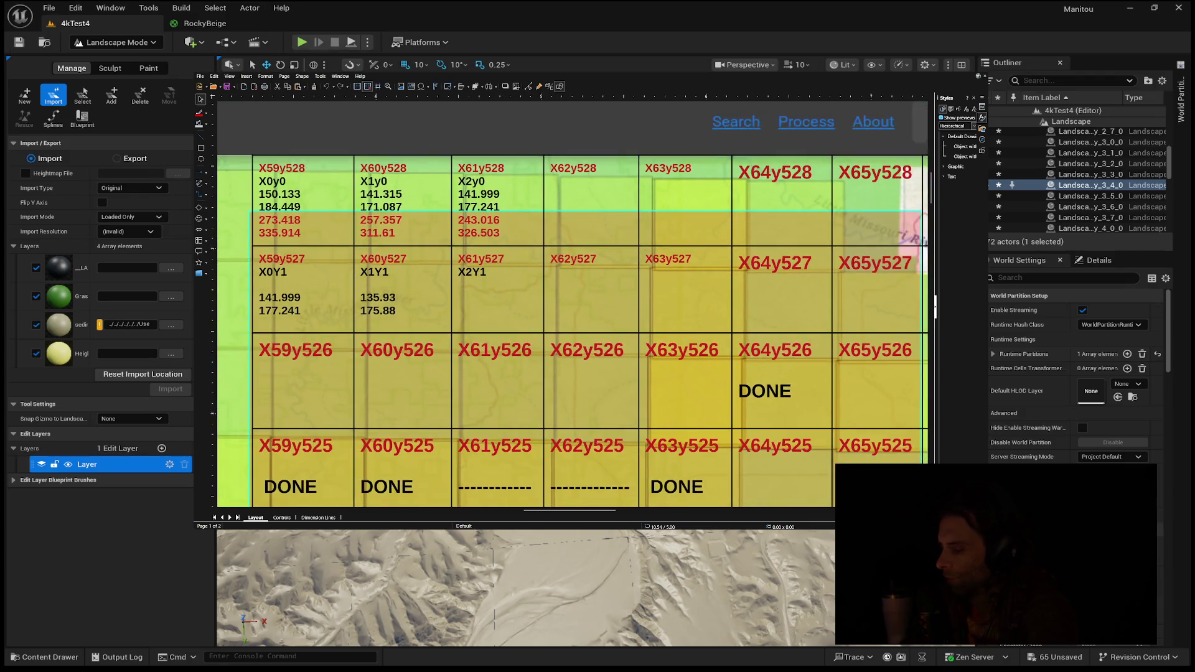
scroll(571, 306, "down", 1)
scroll(910, 369, "down", 1)
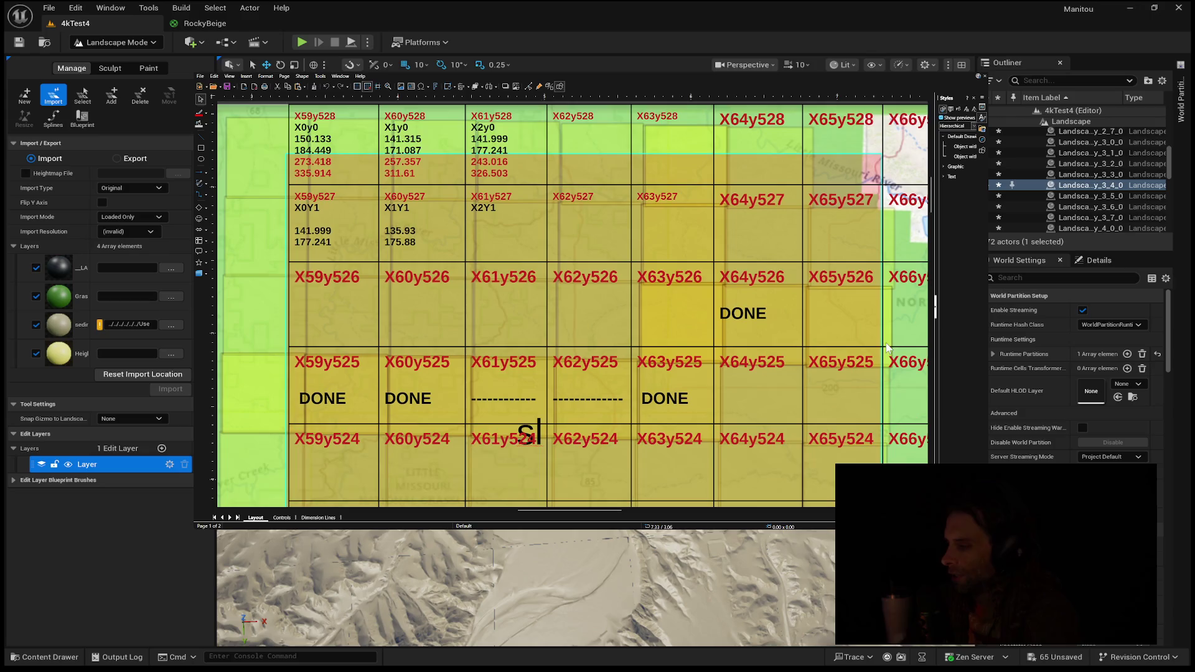
scroll(880, 344, "down", 2)
scroll(881, 344, "down", 2)
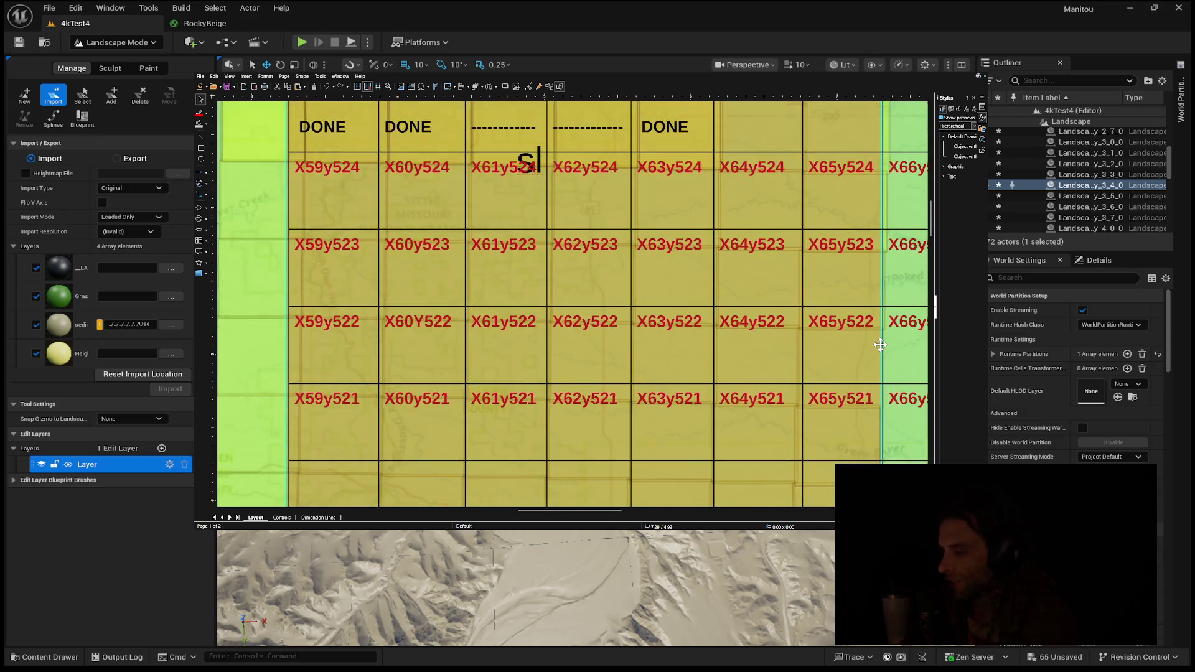
scroll(881, 344, "up", 4)
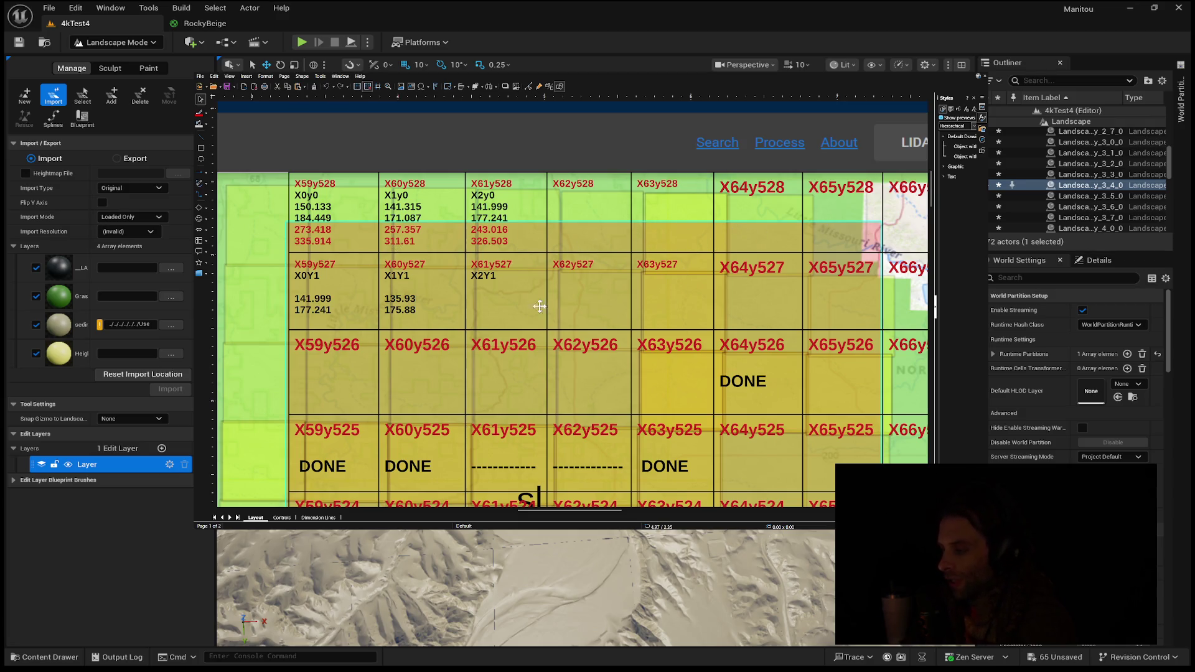
scroll(451, 408, "down", 1)
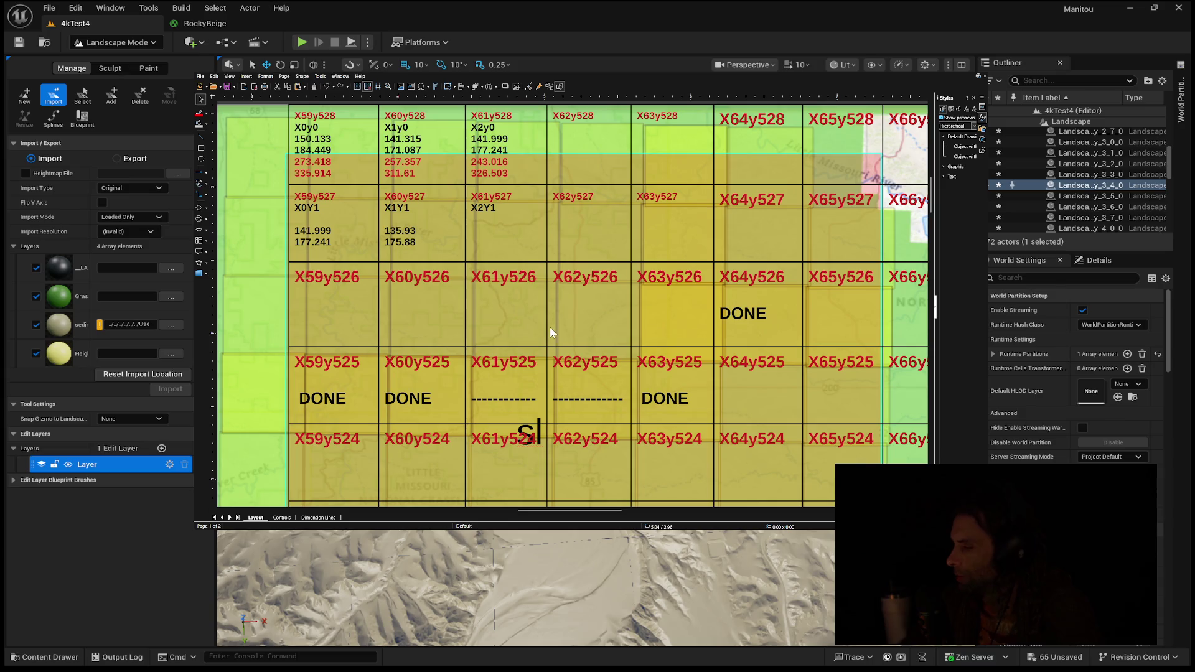
scroll(550, 332, "down", 6)
scroll(550, 333, "up", 2)
scroll(550, 333, "down", 5)
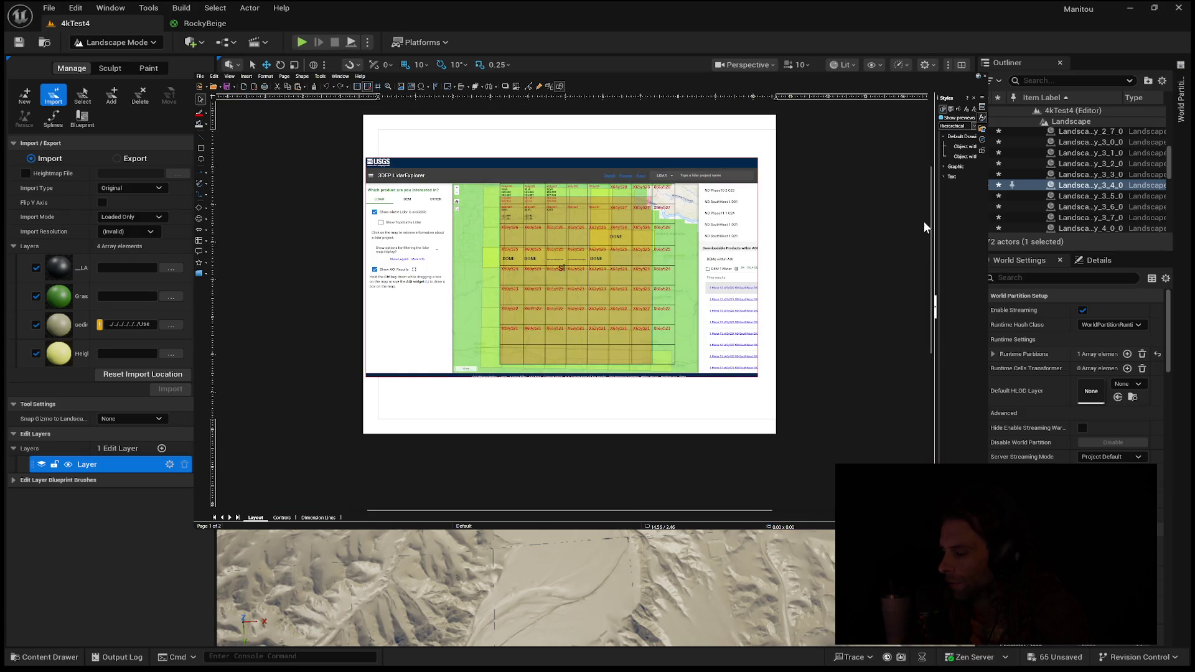
scroll(930, 215, "up", 1)
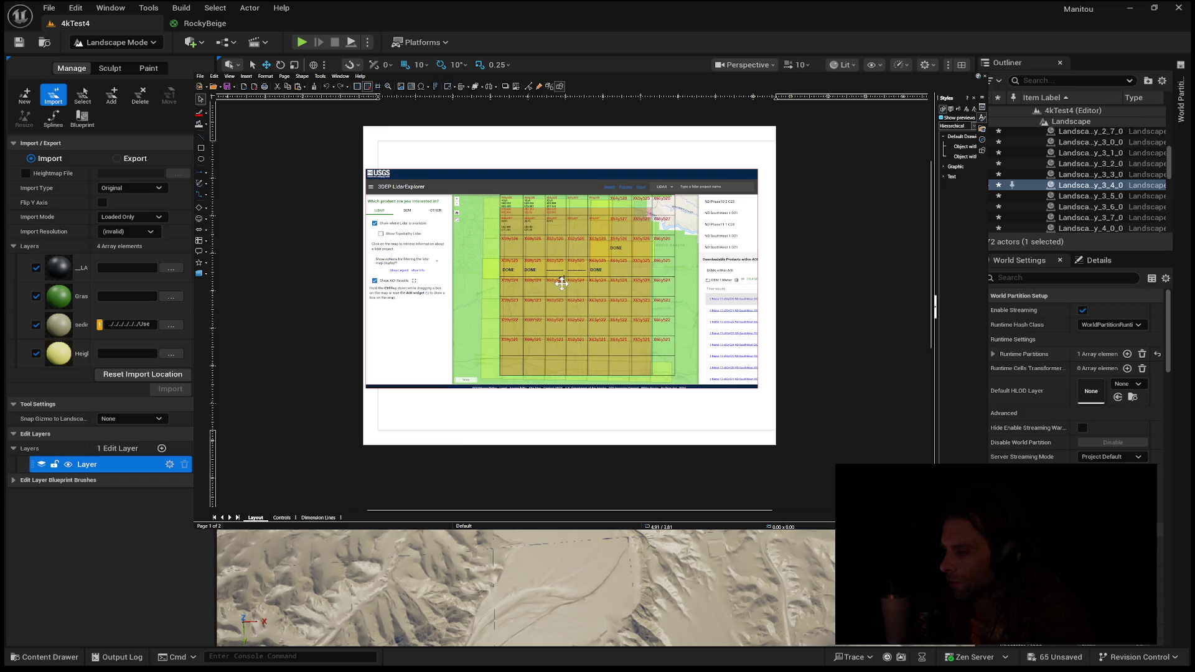
left_click(563, 281)
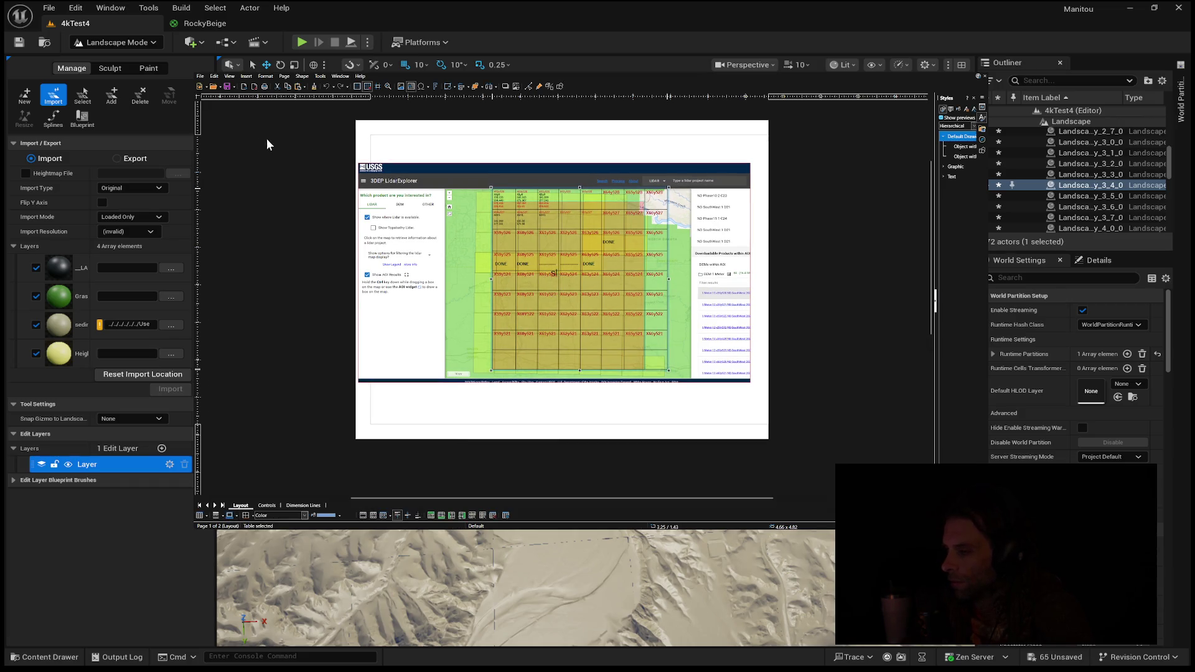
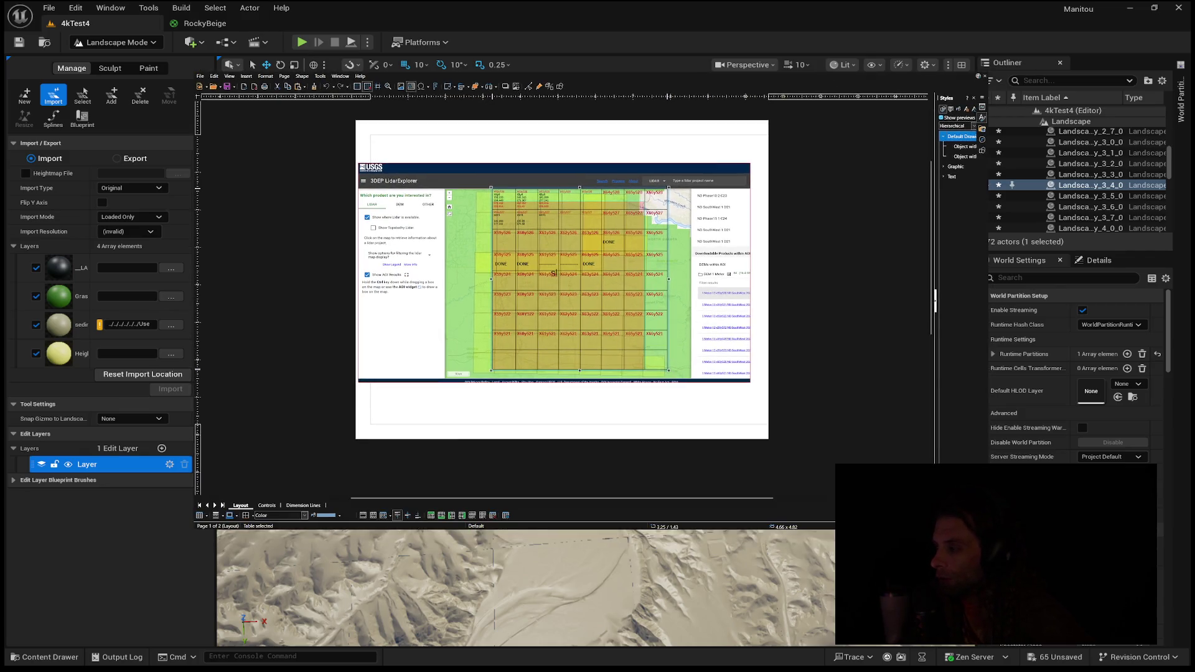
- Close the LibreOffice Draw drawing of the USGS LiDAR tile grid
left_click(980, 75)
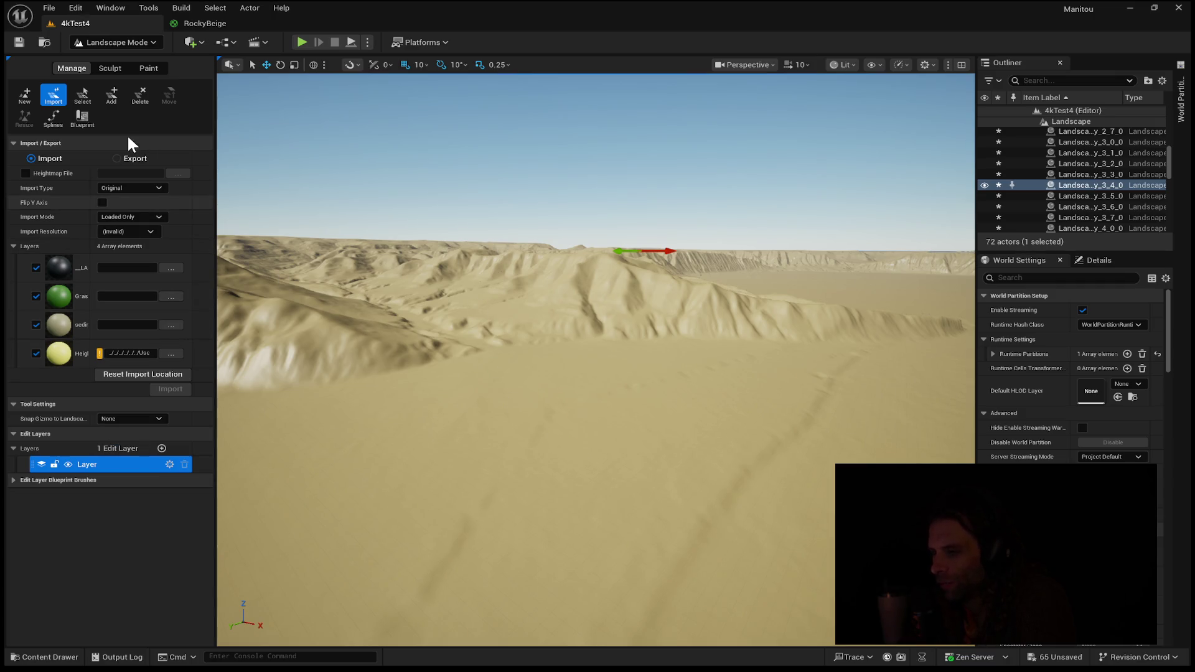
- Switch Landscape Mode to Paint to list the Grass, sediment and Height target layers
left_click(149, 68)
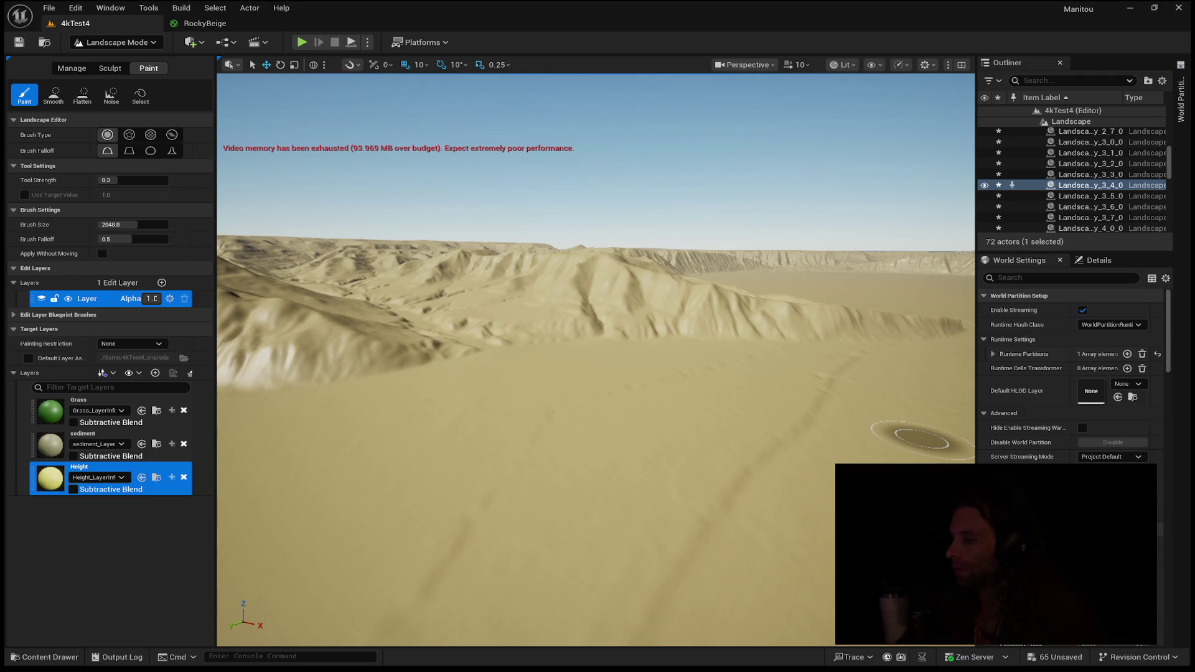
scroll(906, 440, "up", 3)
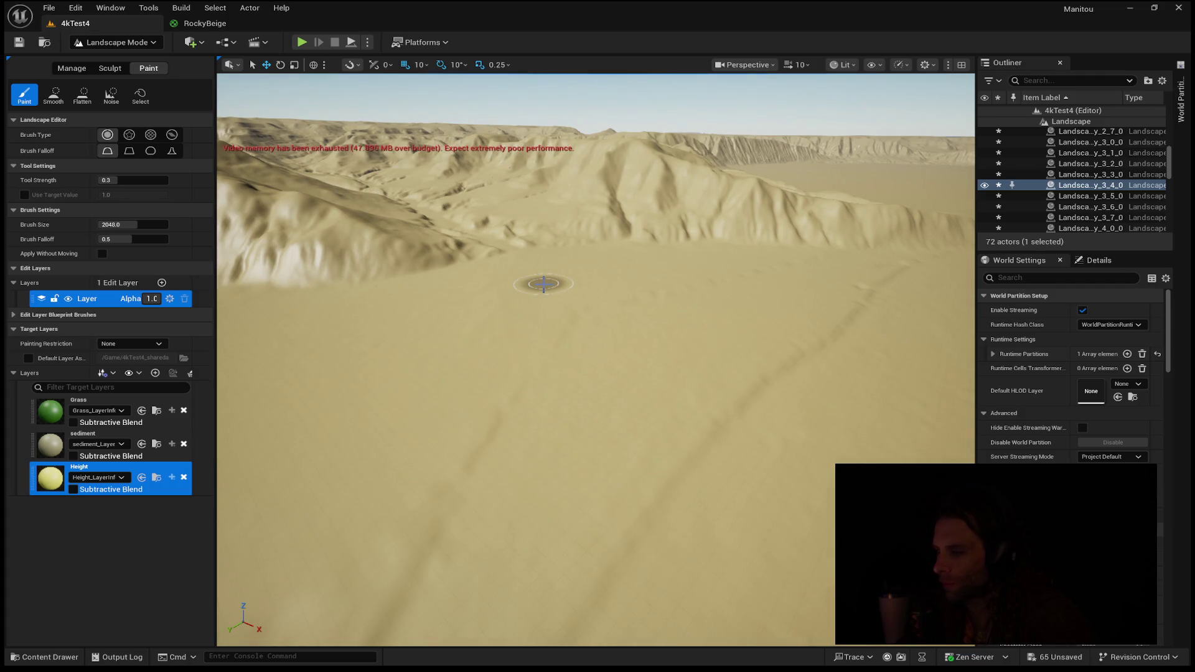
- In landscape proxy 3_4_0's Details, search 'nani', tick Enable Nanite and rebuild its data
scroll(1070, 374, "down", 10)
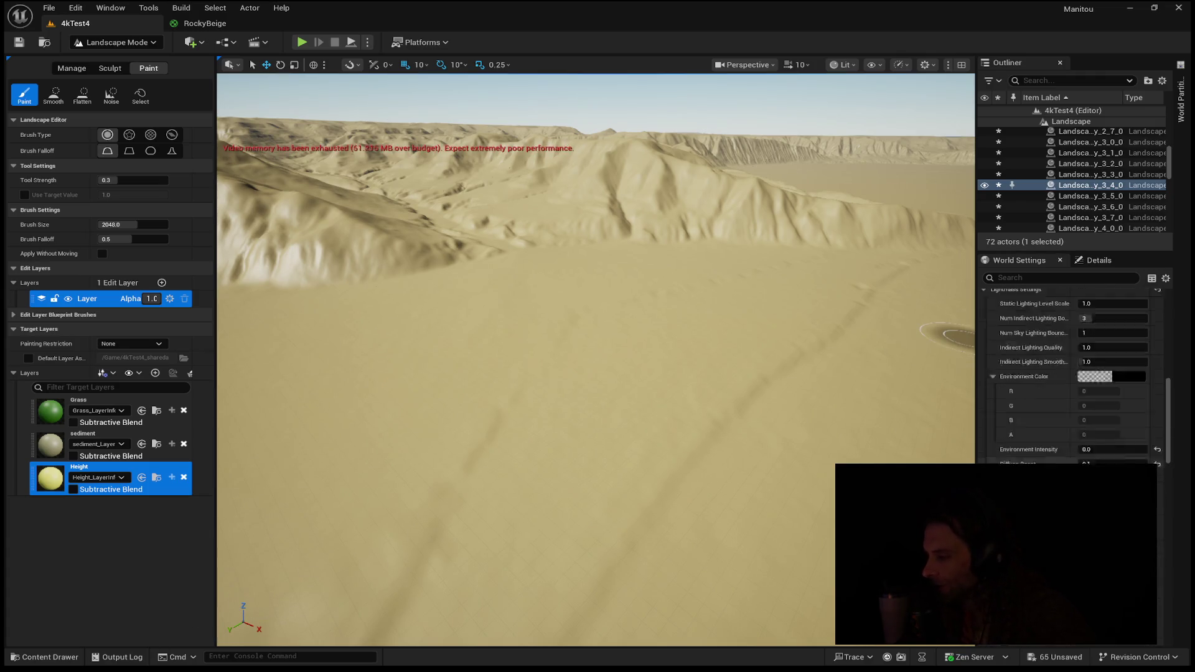
left_click(1090, 260)
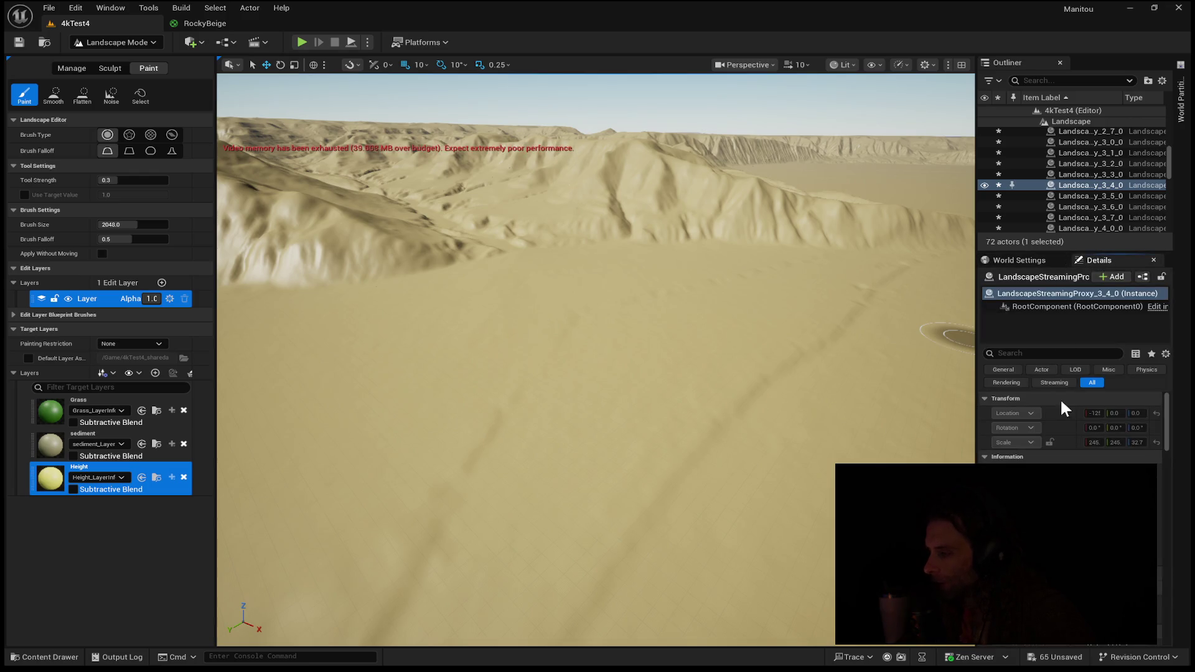
left_click(1051, 353)
type("nani")
left_click(1093, 427)
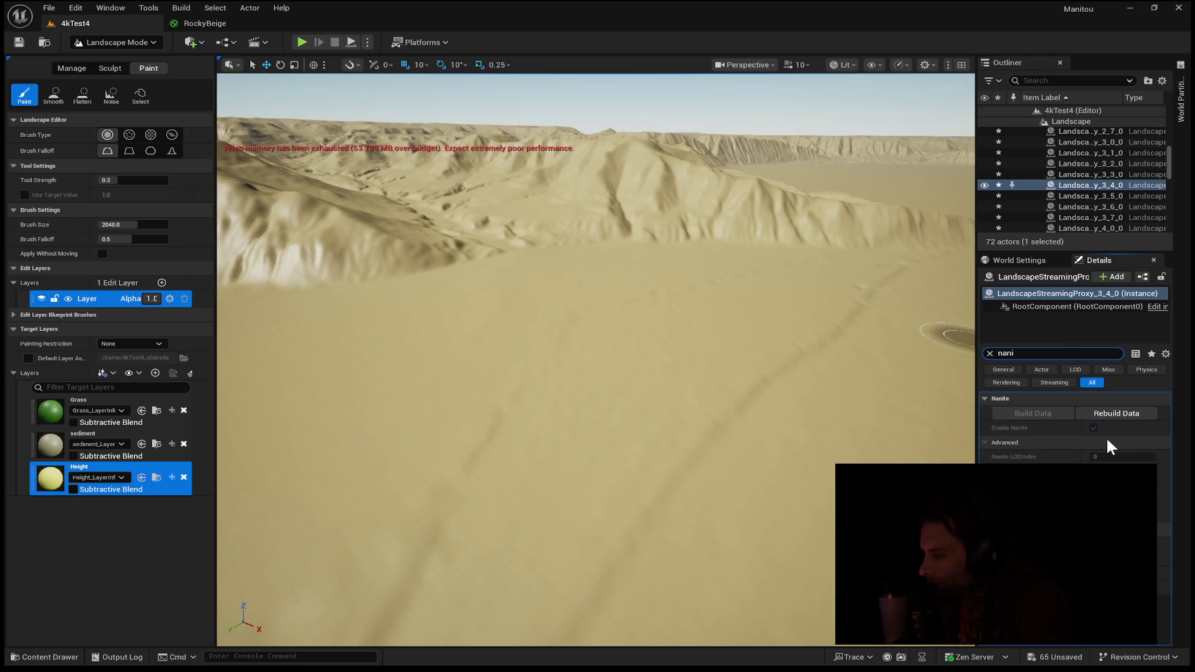
left_click(1118, 413)
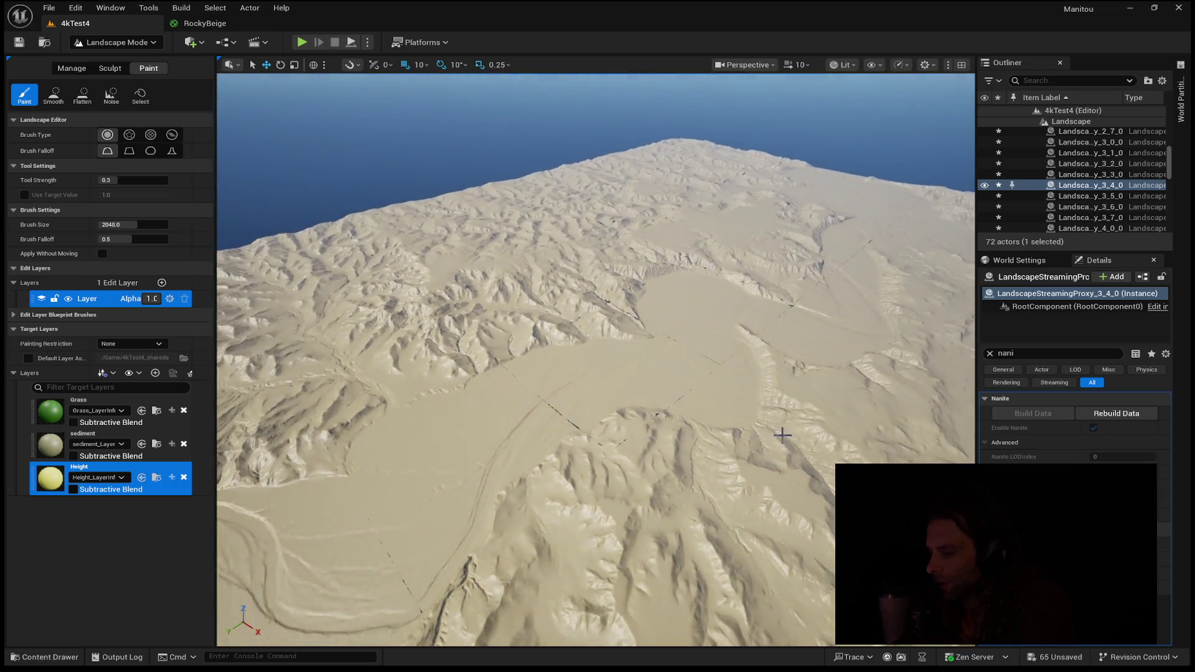
scroll(498, 424, "down", 10)
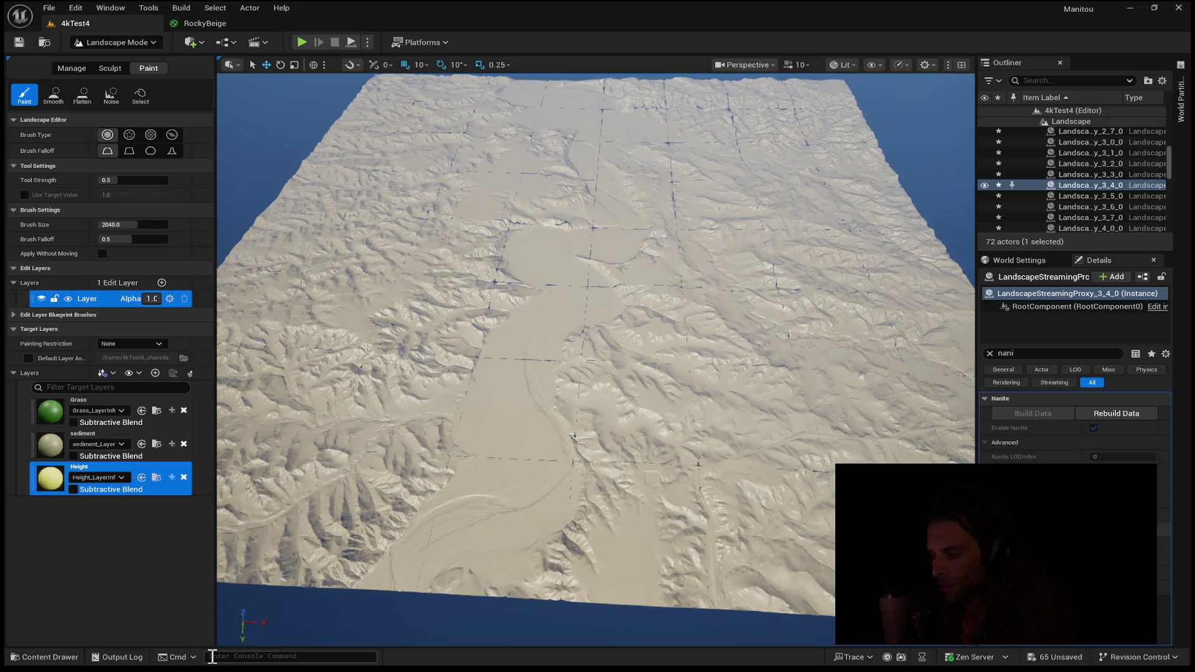
key("w")
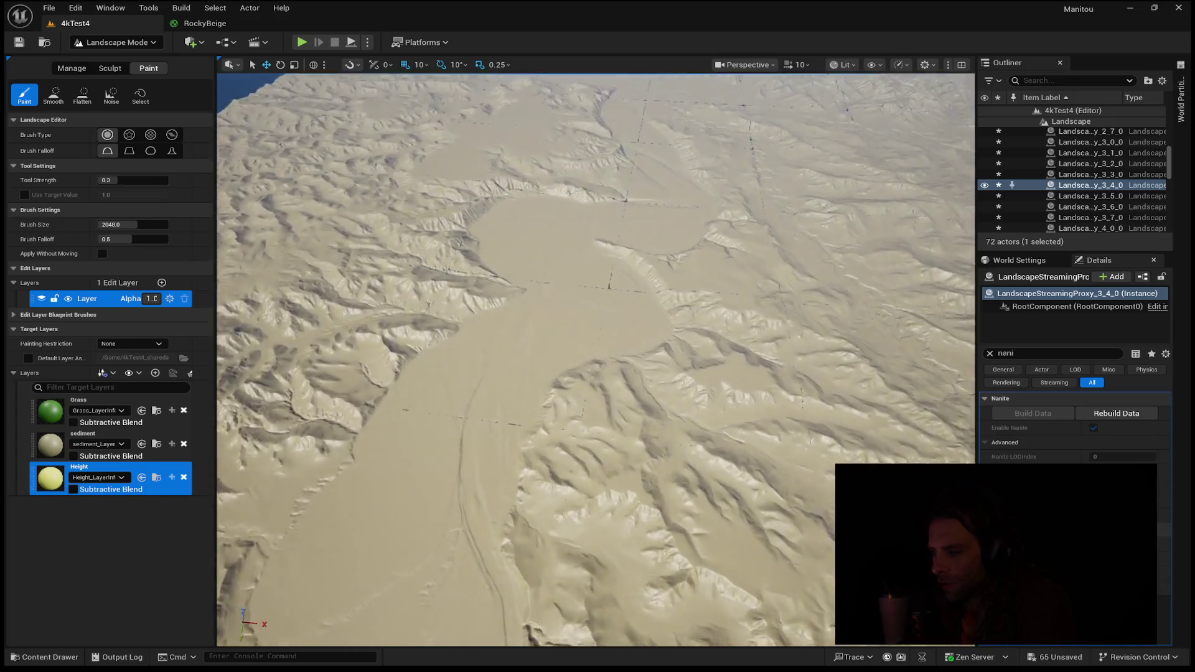
key("w")
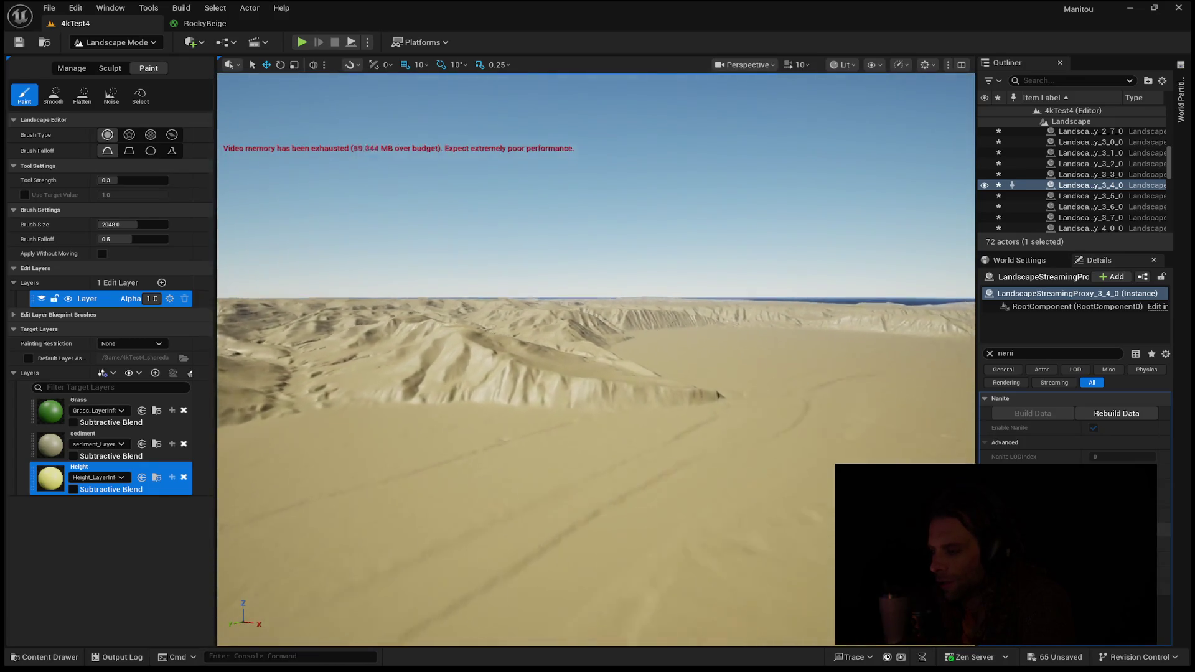
key("w")
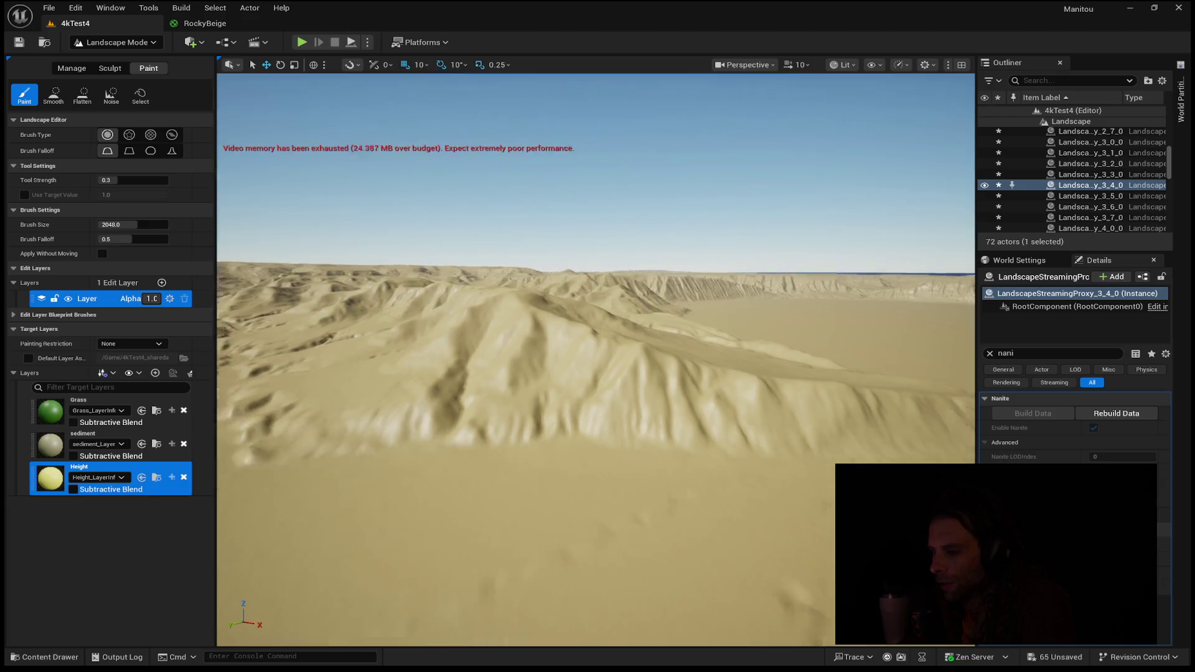
key("w")
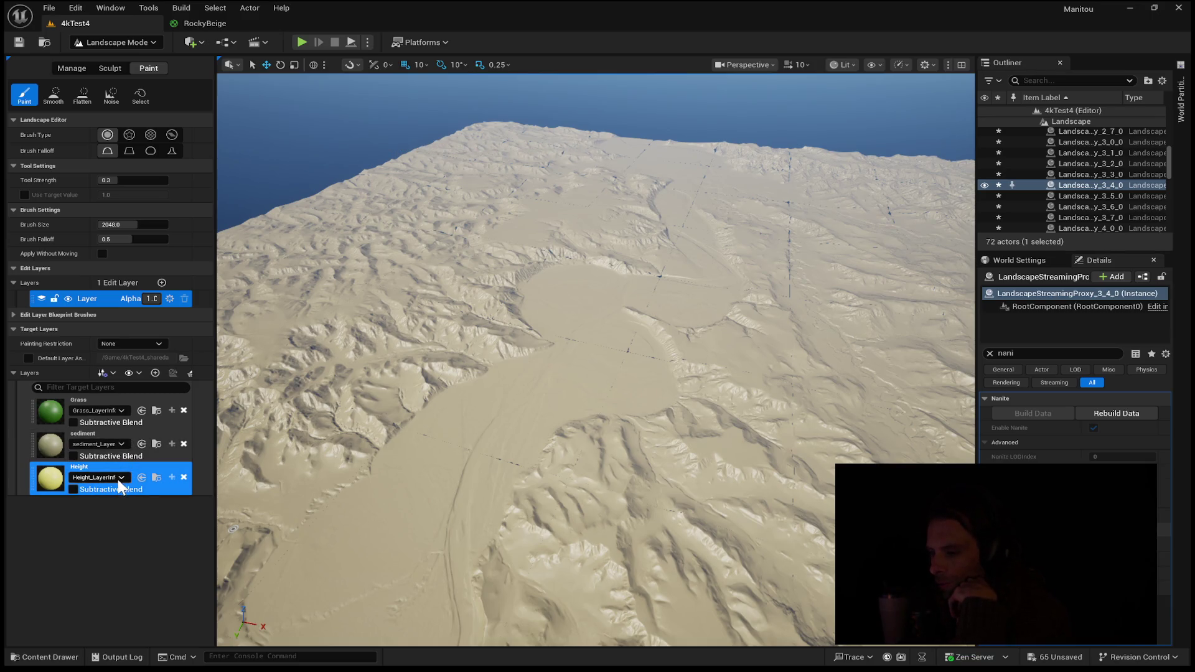
left_click(73, 456)
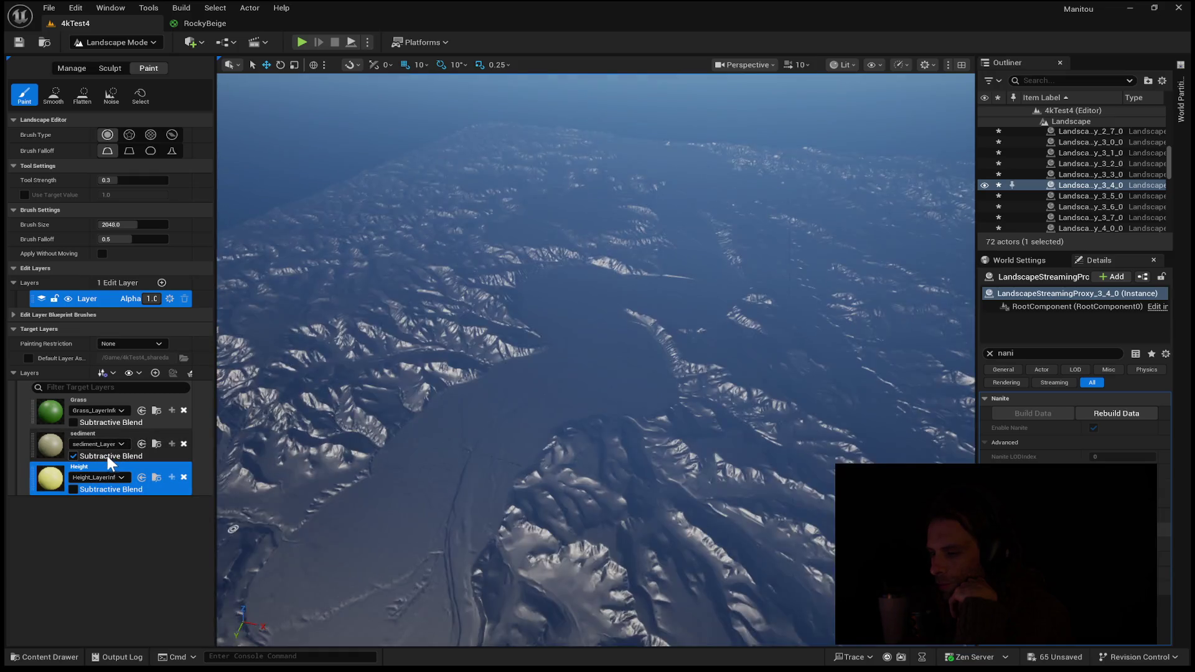
left_click(104, 462)
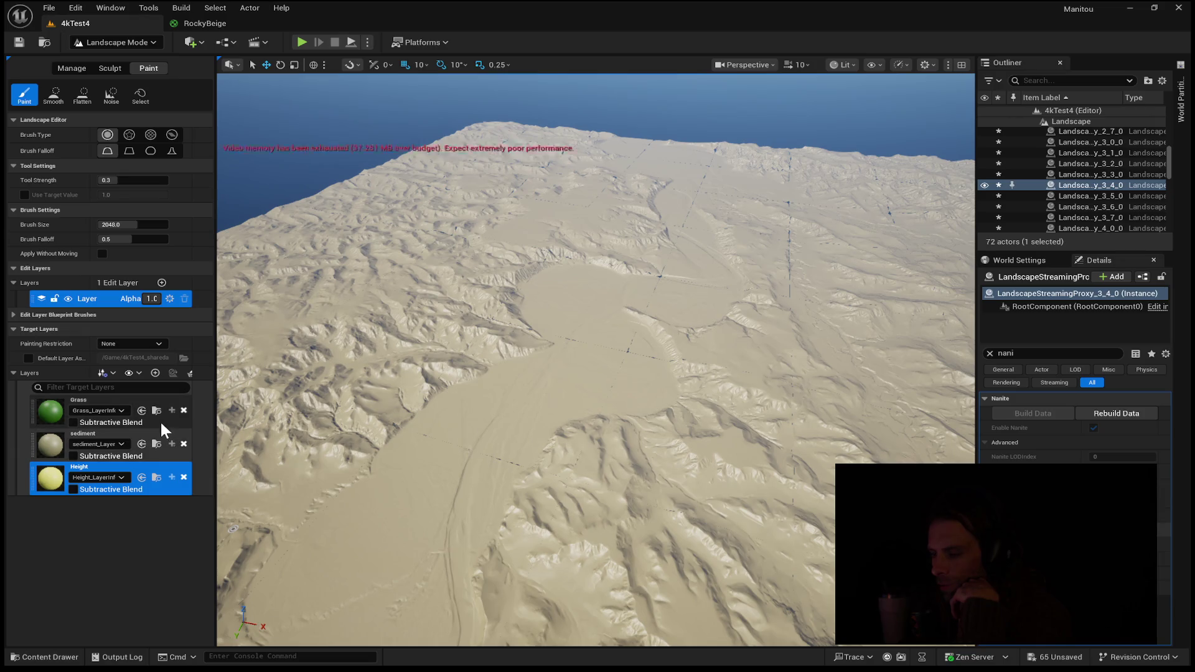
left_click_drag(436, 373, 473, 367)
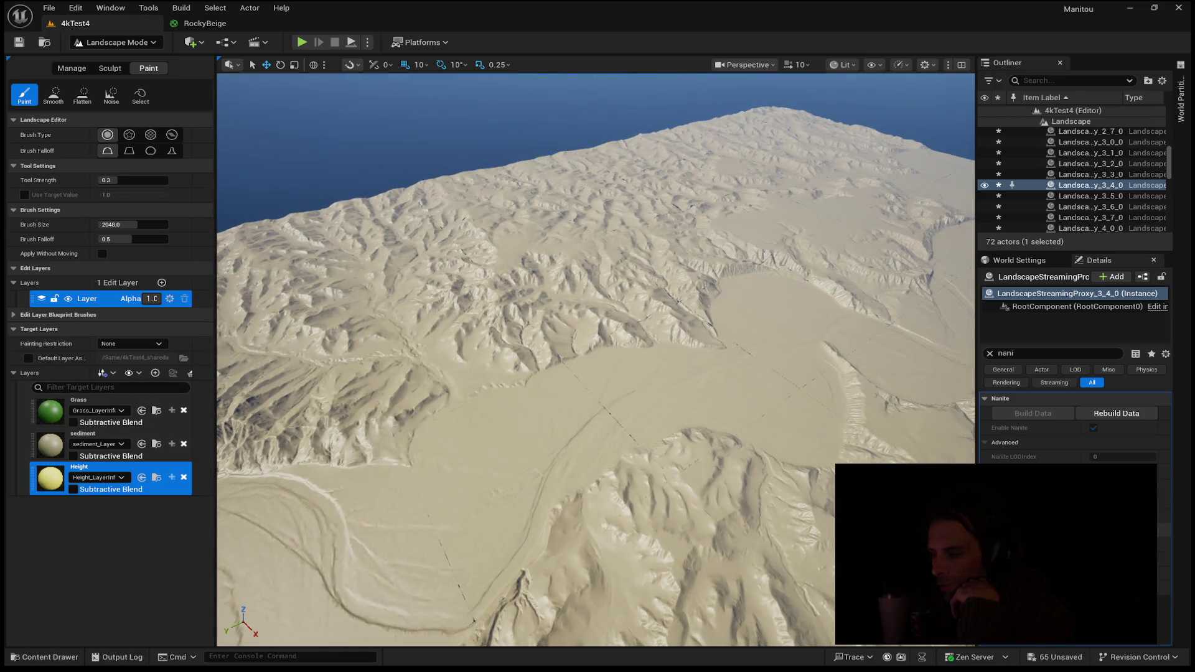
mouse_move(392, 469)
left_mouse_down()
mouse_move(418, 468)
mouse_move(436, 417)
left_mouse_up()
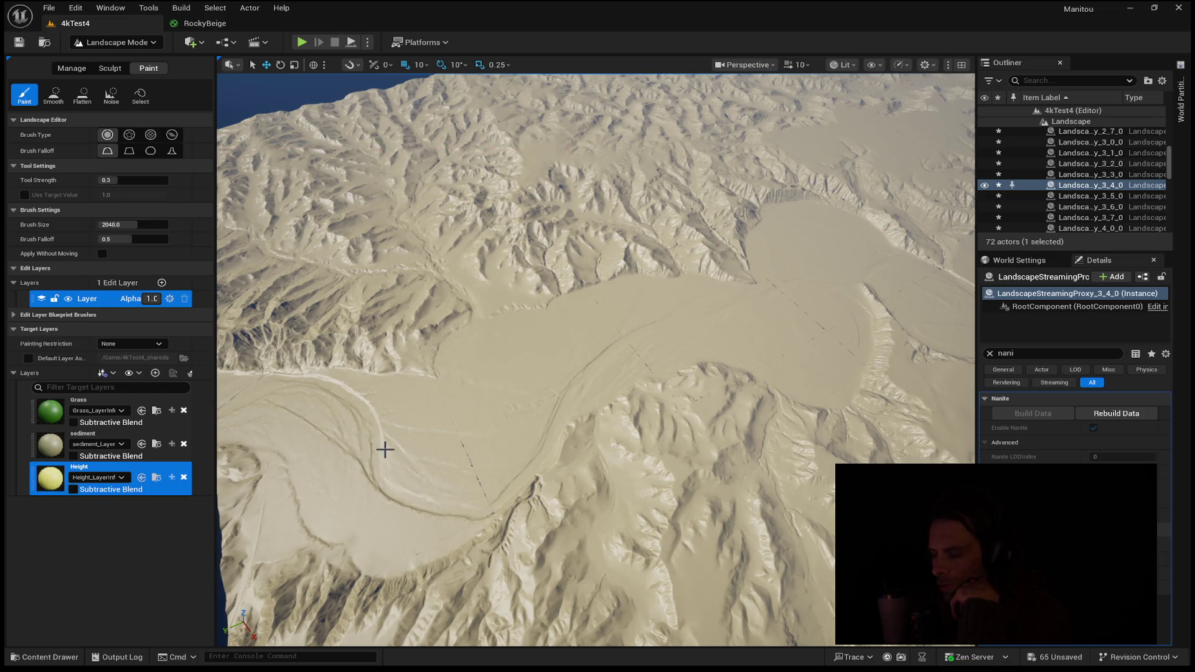
left_click(76, 454)
left_click(75, 457)
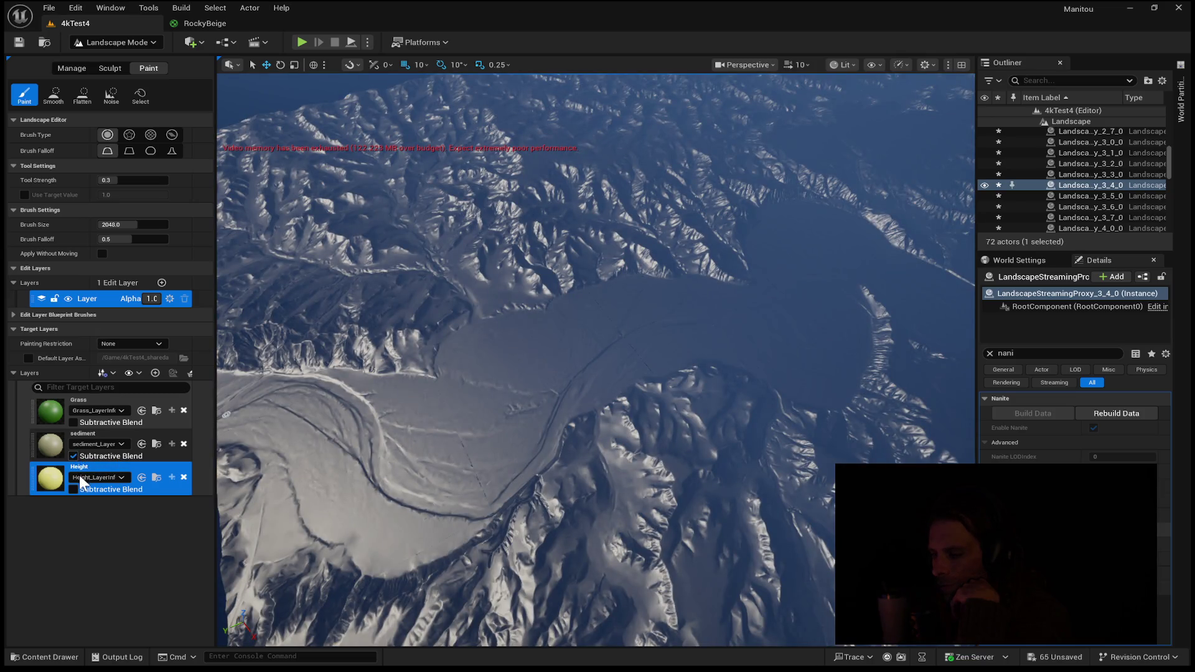
left_click(74, 488)
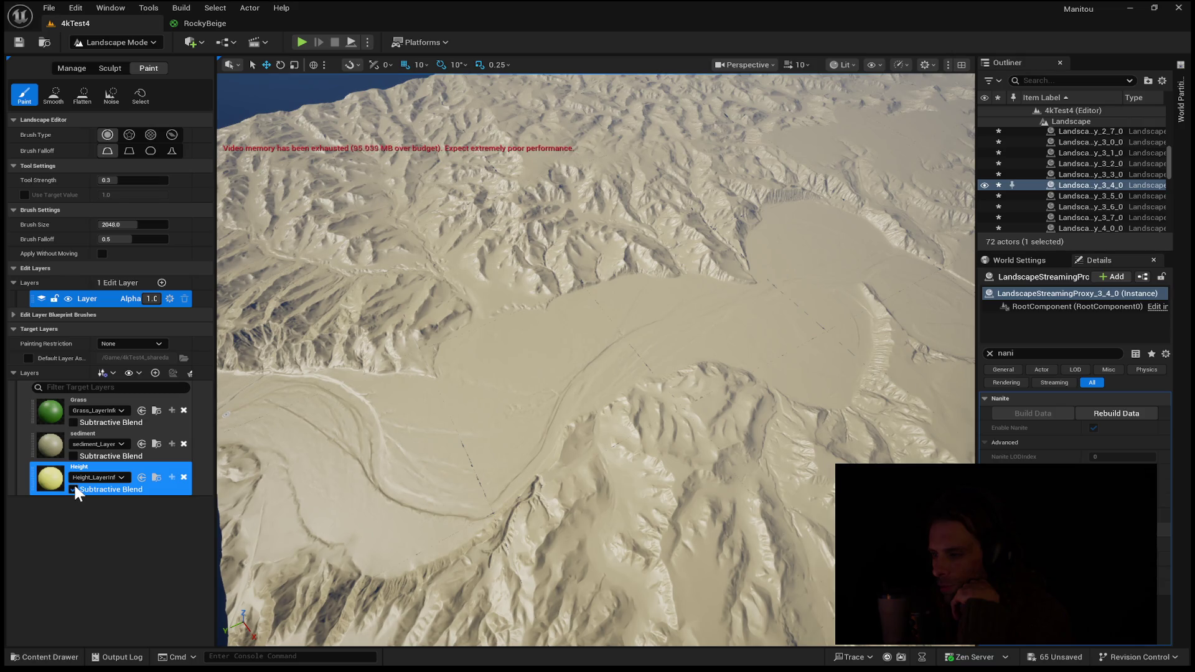
left_click(72, 488)
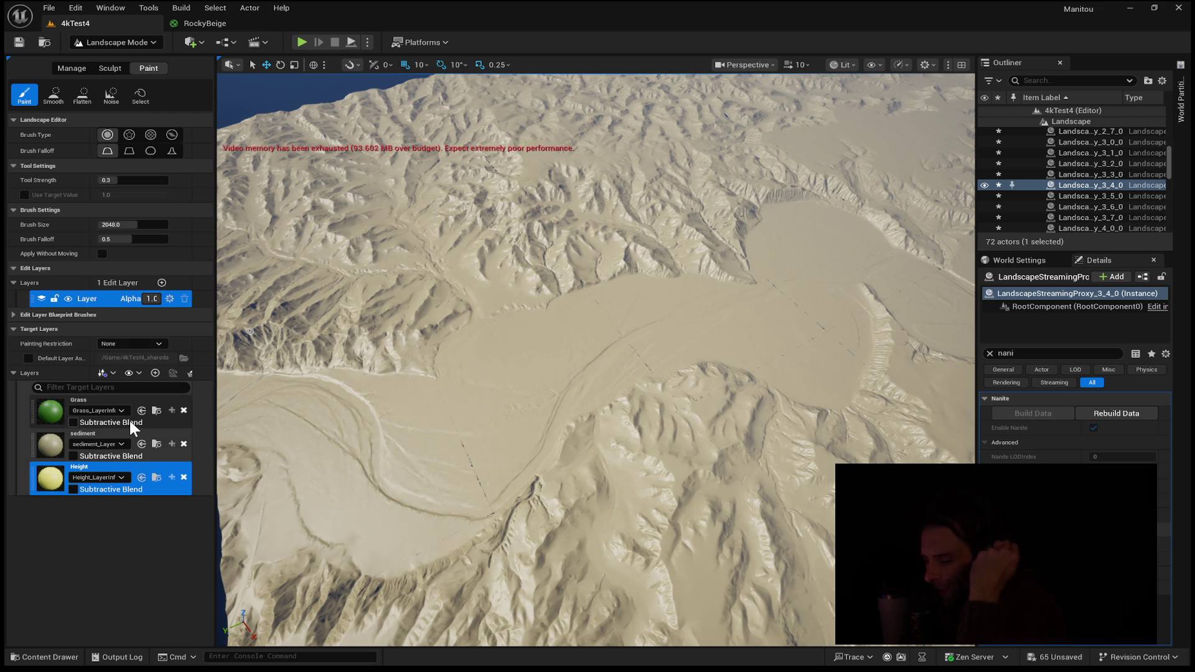
left_click(83, 488)
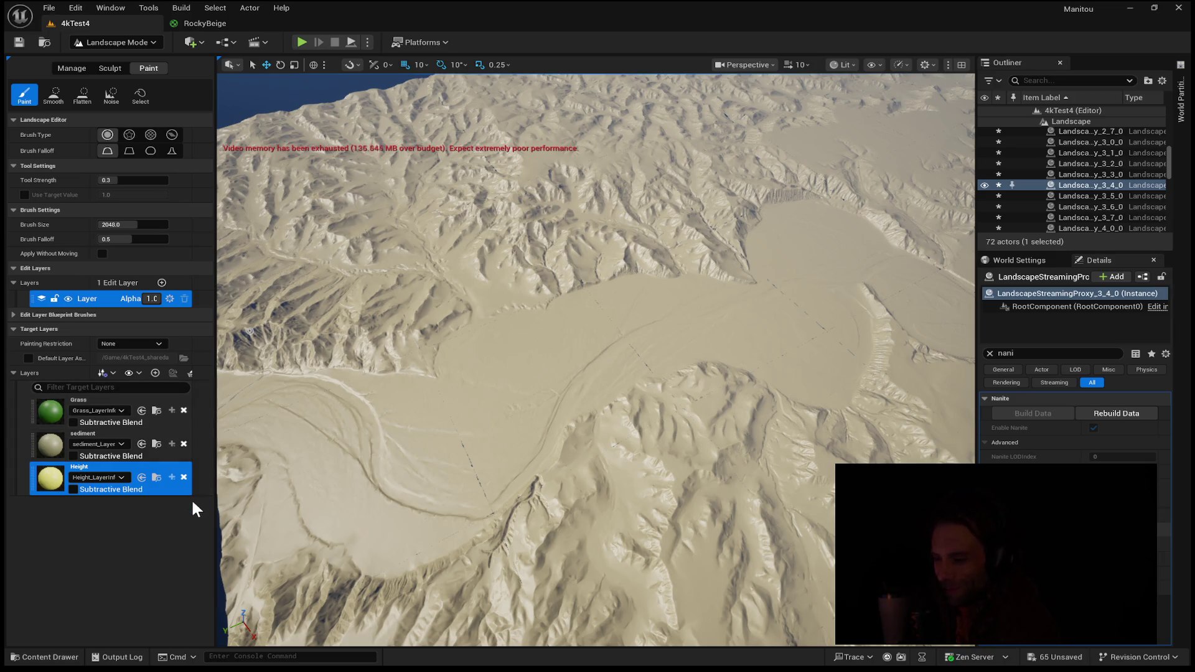
- Bring up the Manage tab's landscape import options listing the heightmap and four paint layers
mouse_move(367, 337)
left_mouse_down()
mouse_move(436, 348)
mouse_move(395, 365)
left_mouse_up()
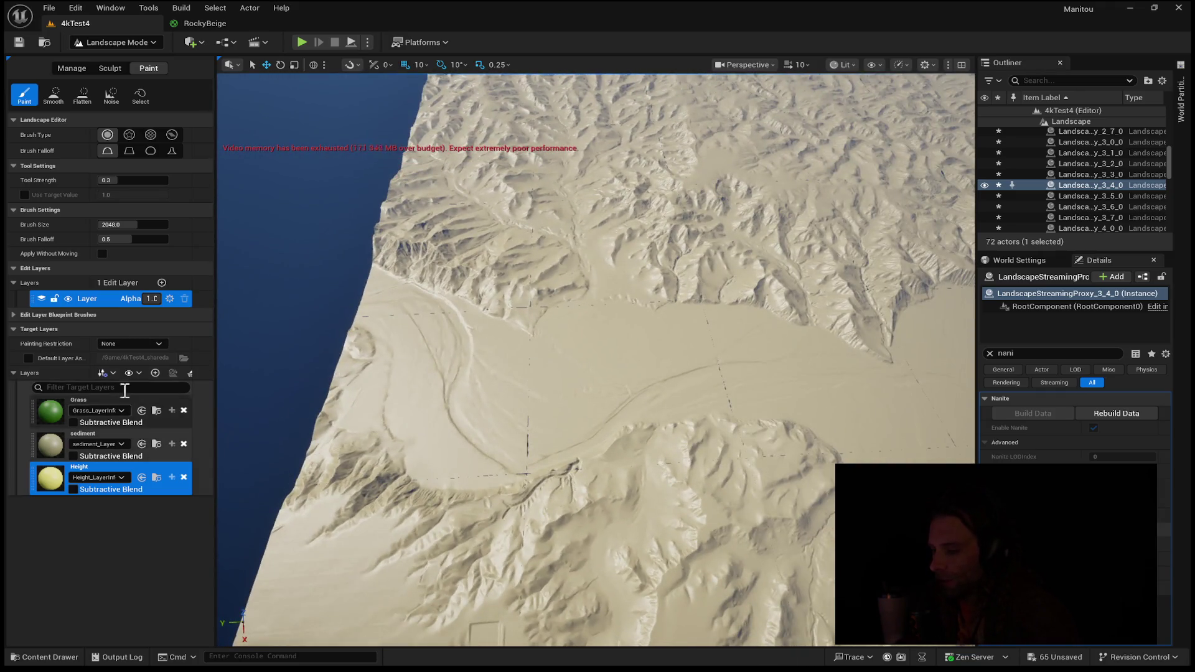
left_click(83, 65)
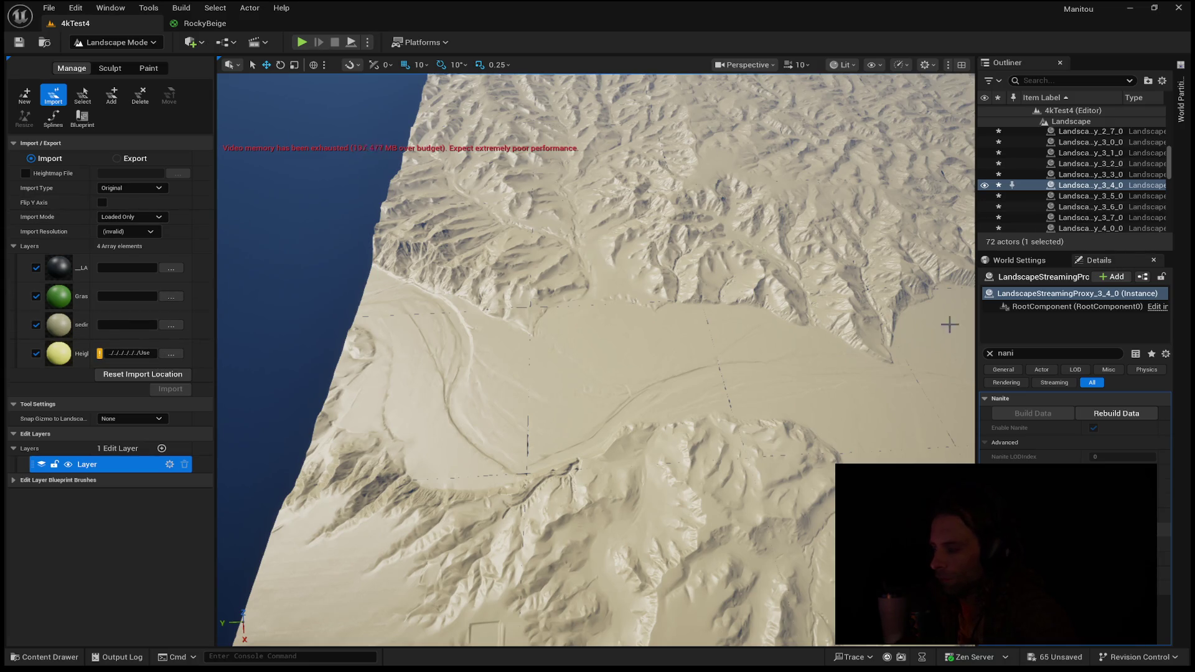
mouse_move(760, 379)
left_mouse_down()
mouse_move(735, 398)
mouse_move(735, 448)
left_mouse_up()
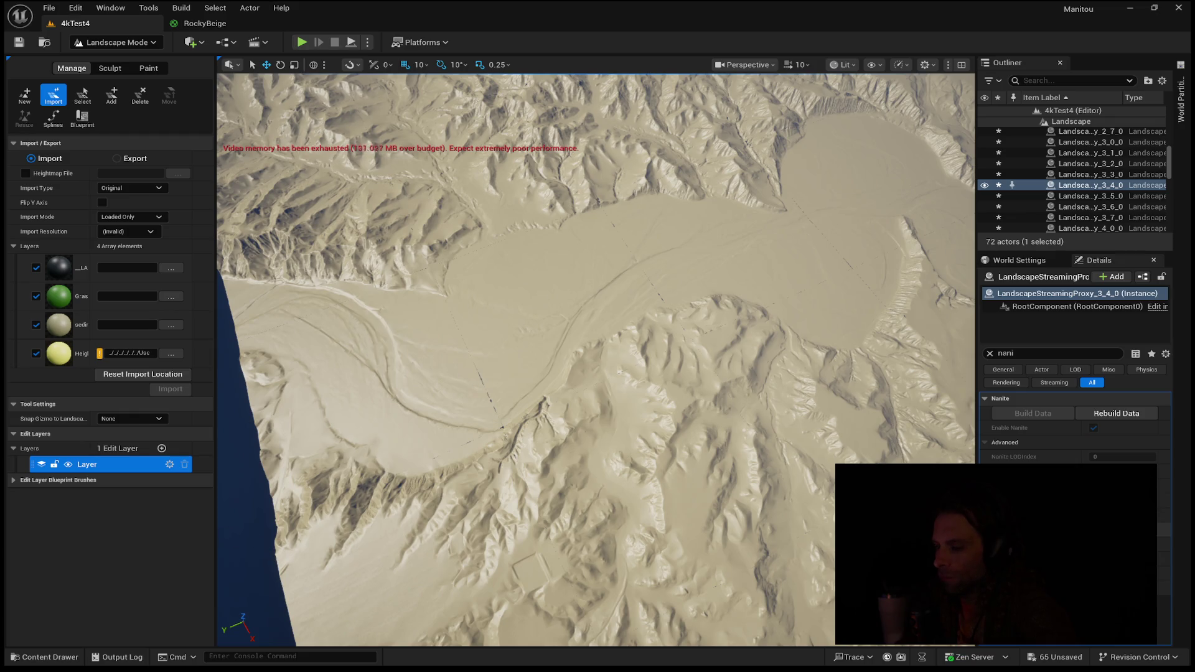
left_click(52, 654)
scroll(641, 592, "down", 5)
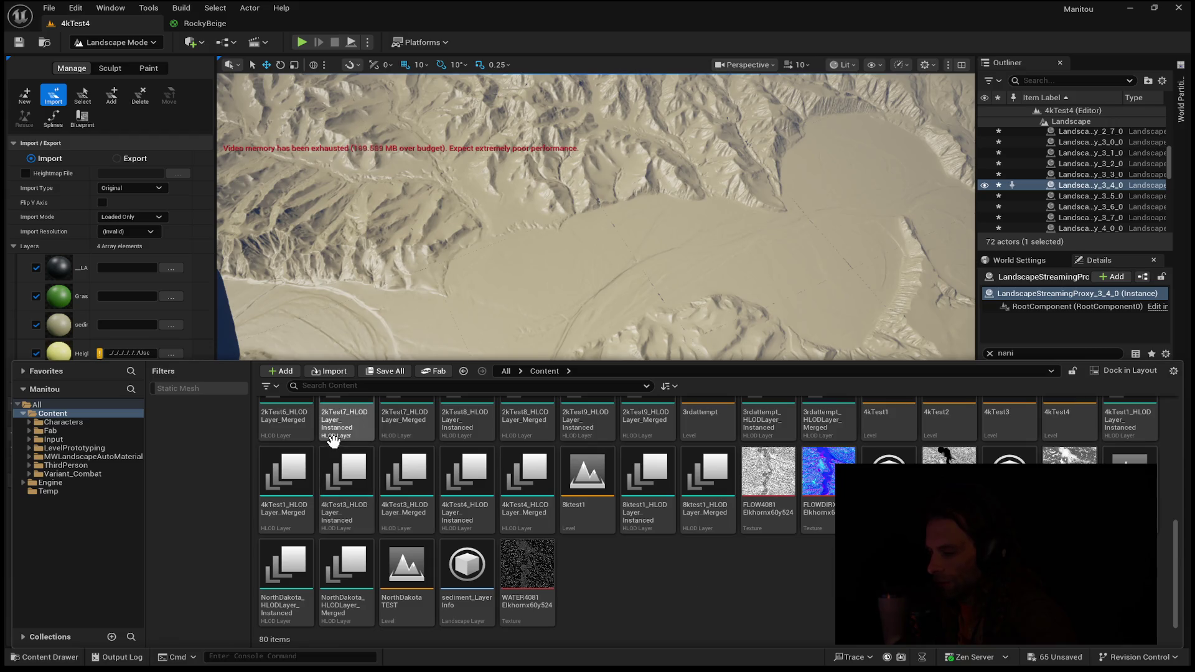
left_click(180, 350)
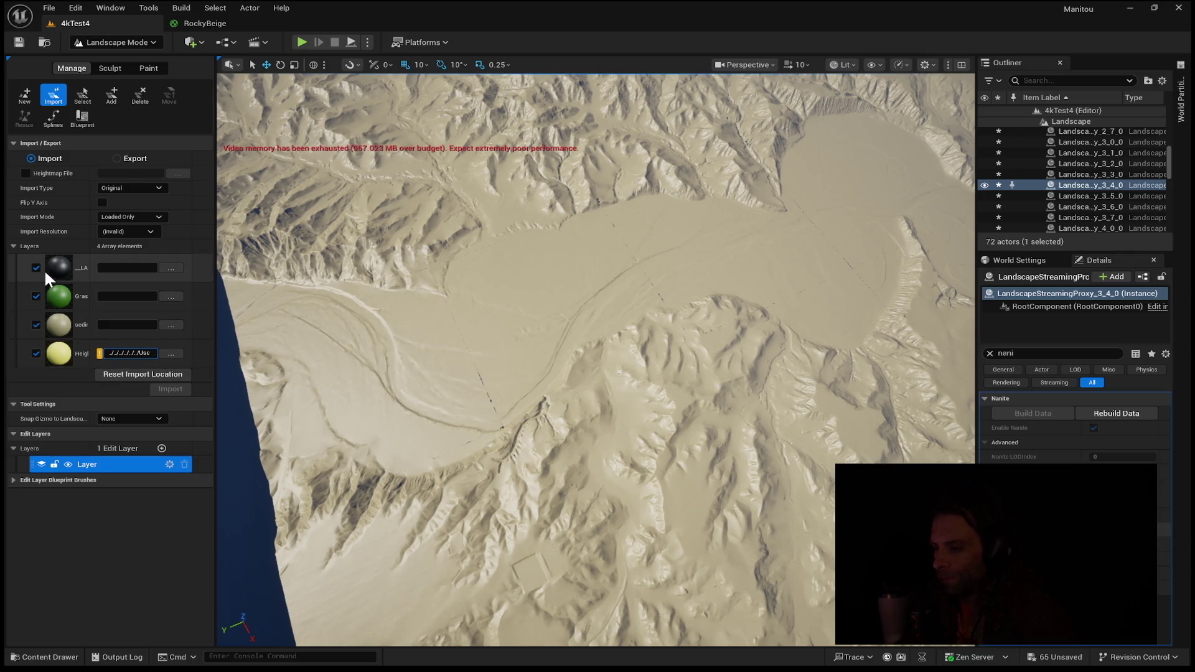
- Exclude Grass, sediment and Height from the layer import, run it, and tilt the view up
left_click(137, 353)
key("Return")
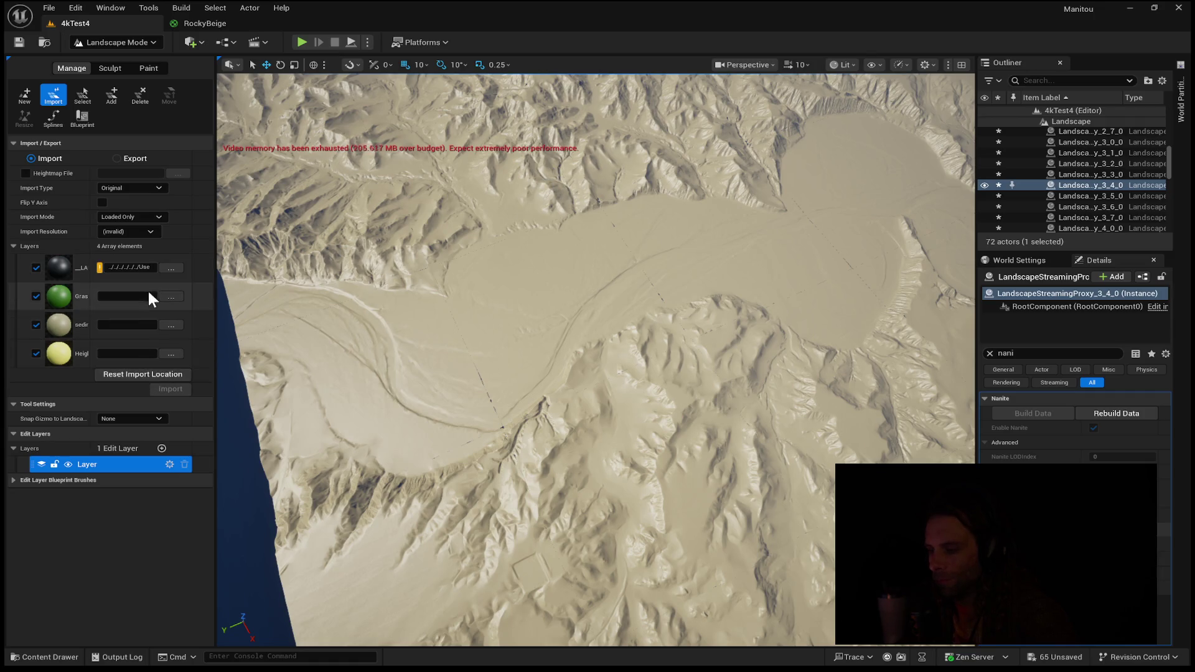
left_click(35, 297)
left_click(36, 324)
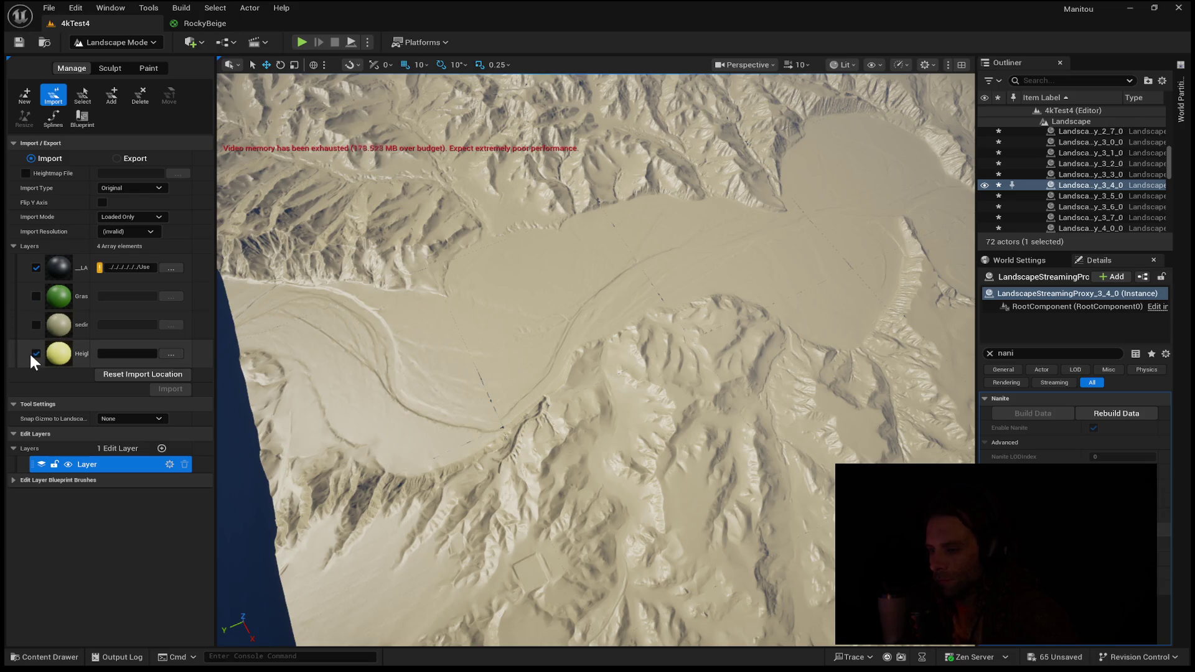
left_click(36, 352)
left_click(175, 387)
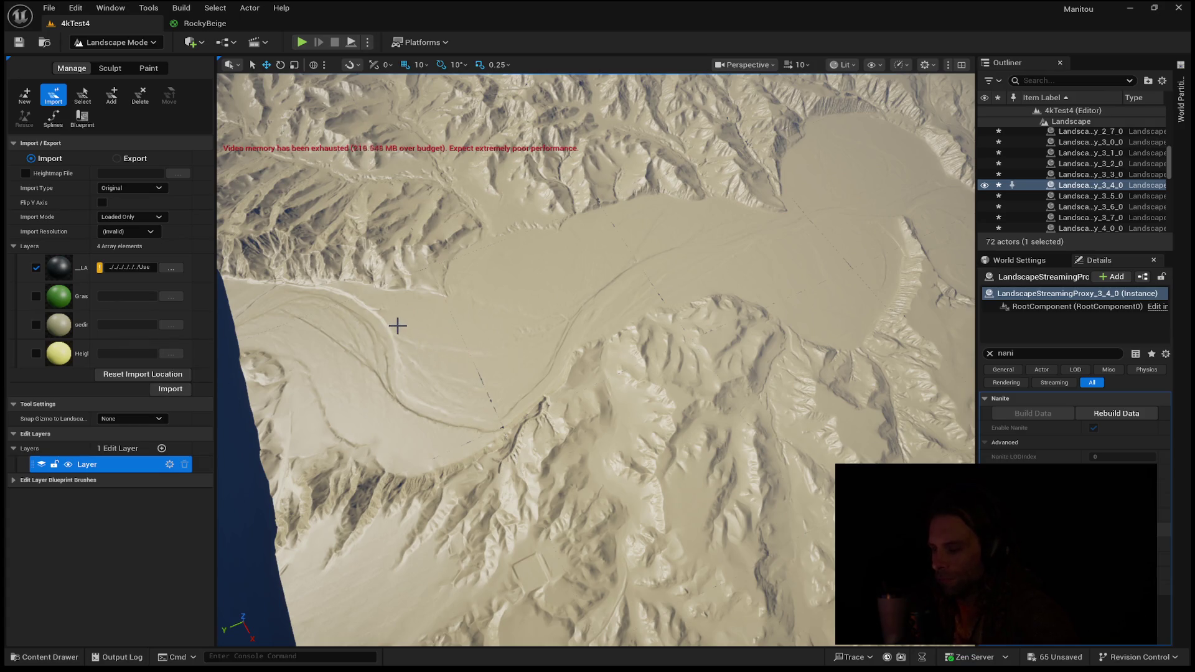
mouse_move(401, 307)
left_mouse_down()
mouse_move(402, 206)
mouse_move(396, 310)
left_mouse_up()
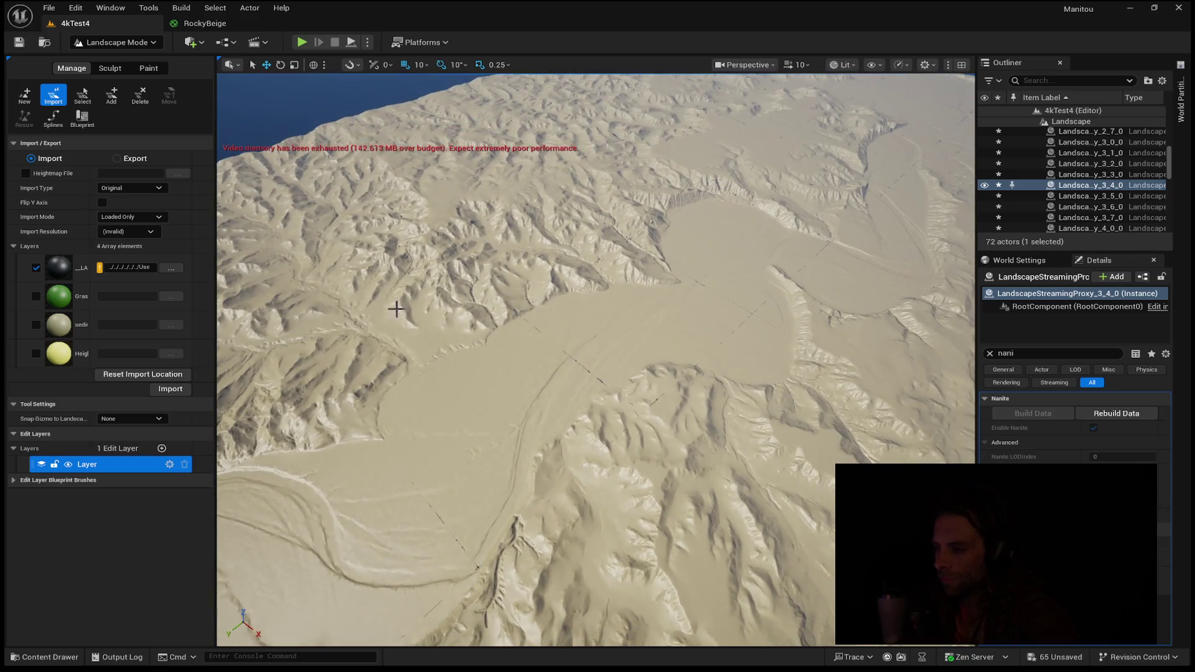
- Test Subtractive Blend on Height (undone), leaving only the sediment paint layer subtractive
left_click(146, 67)
left_click(156, 450)
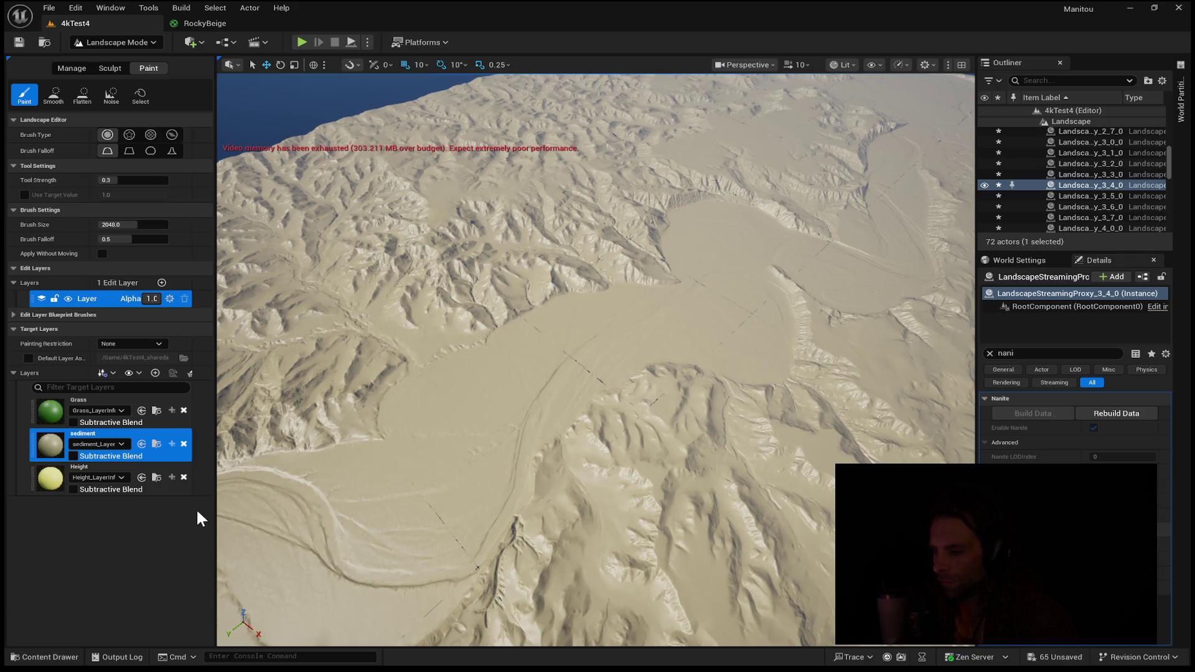
left_click(168, 486)
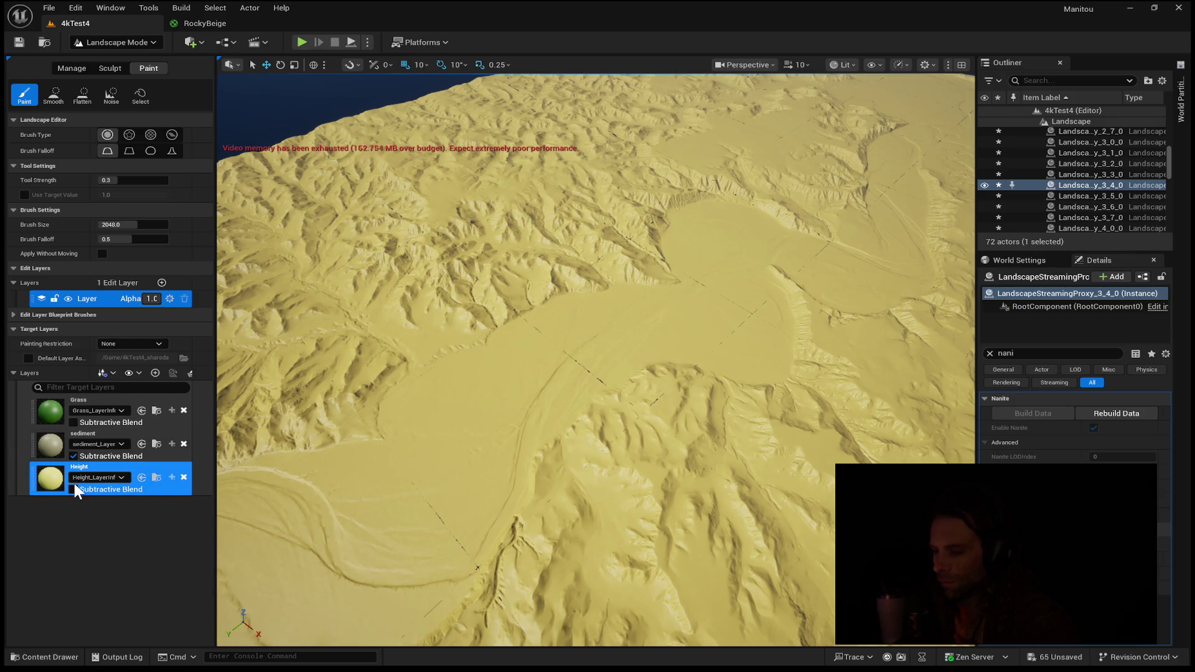
left_click(73, 487)
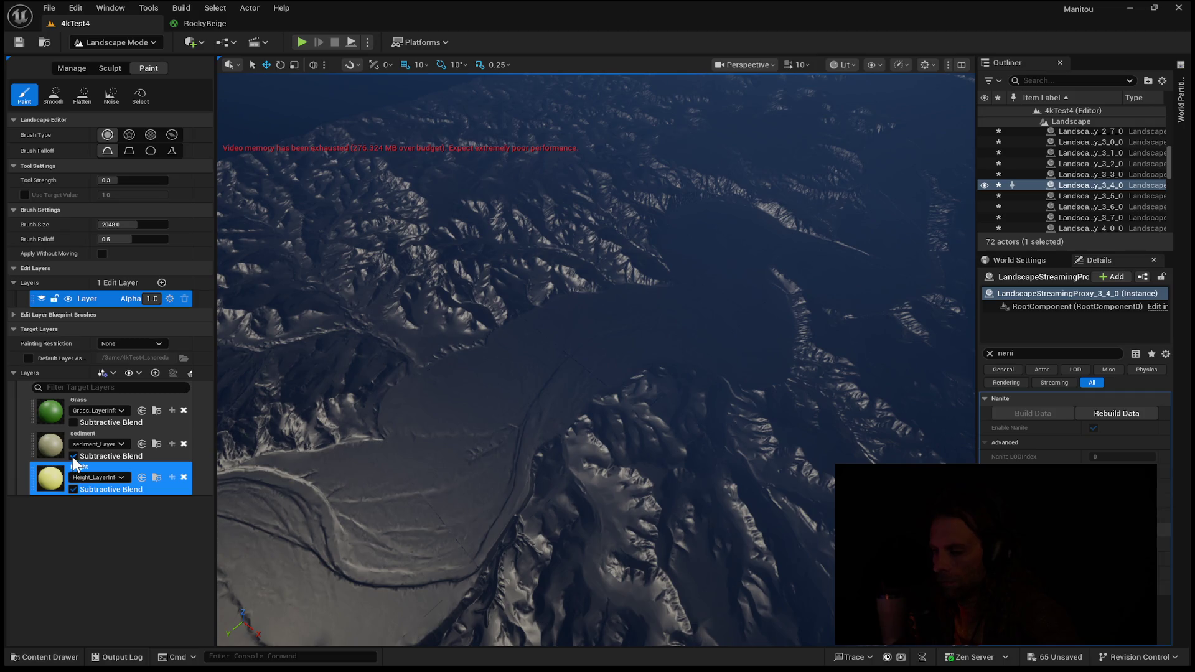
key("ctrl+z")
left_click(74, 458)
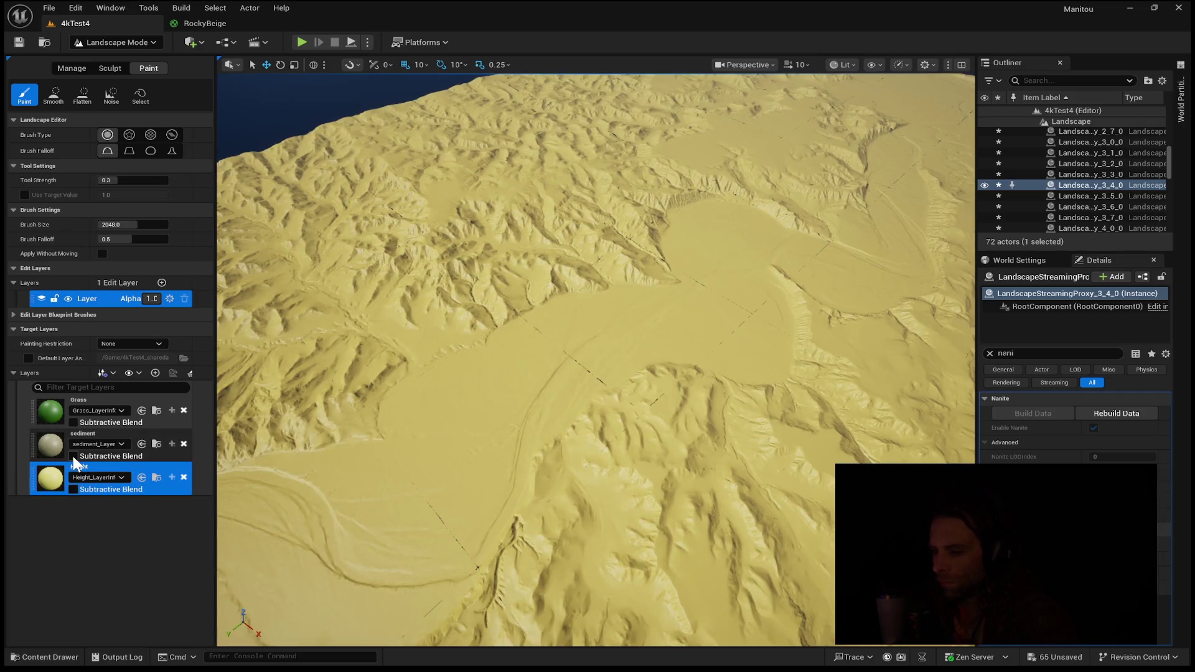
left_click(73, 457)
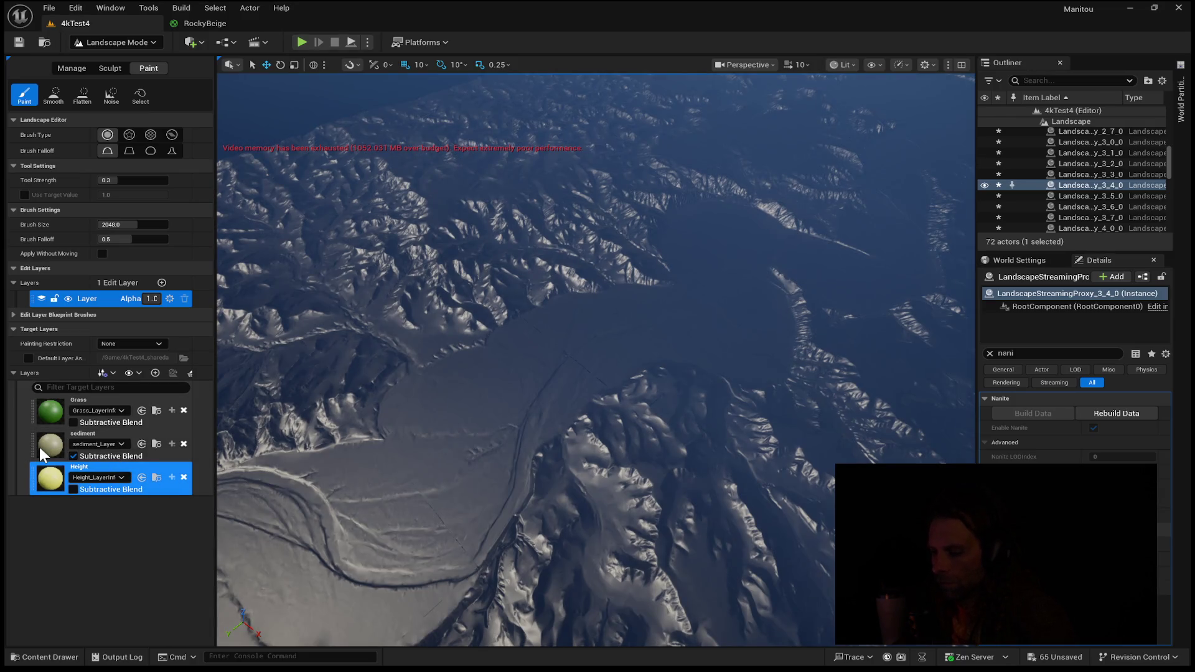
left_click(39, 447)
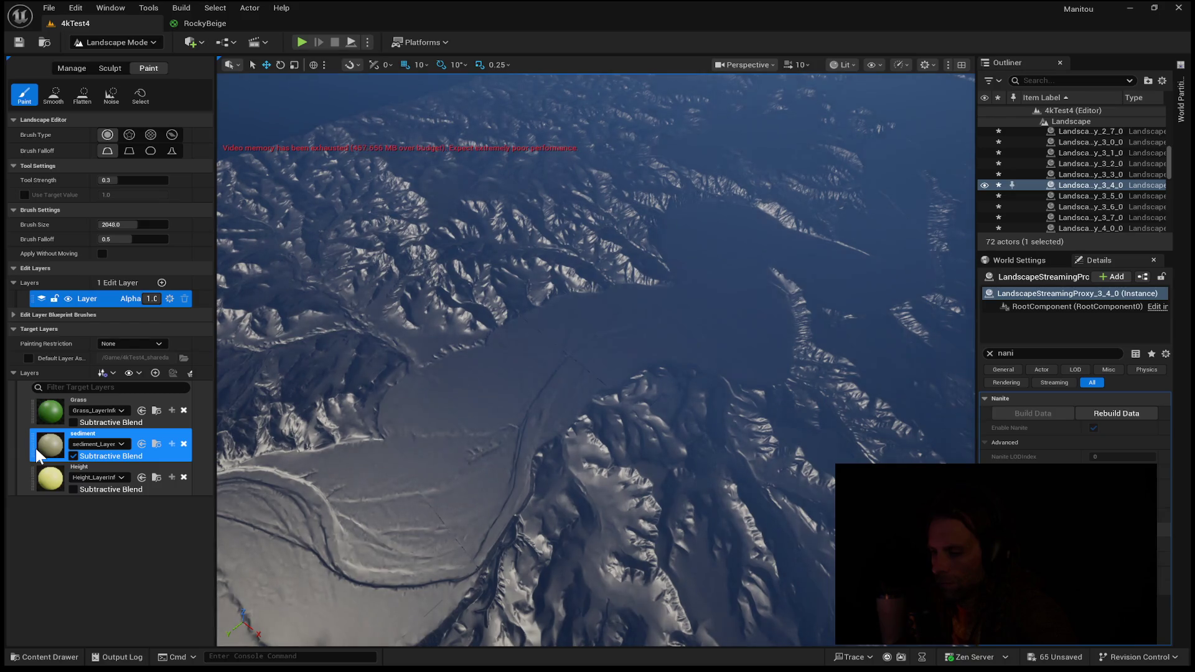
- Drag sediment to the bottom of the target layers, then to the top above Grass
left_click_drag(36, 453, 39, 492)
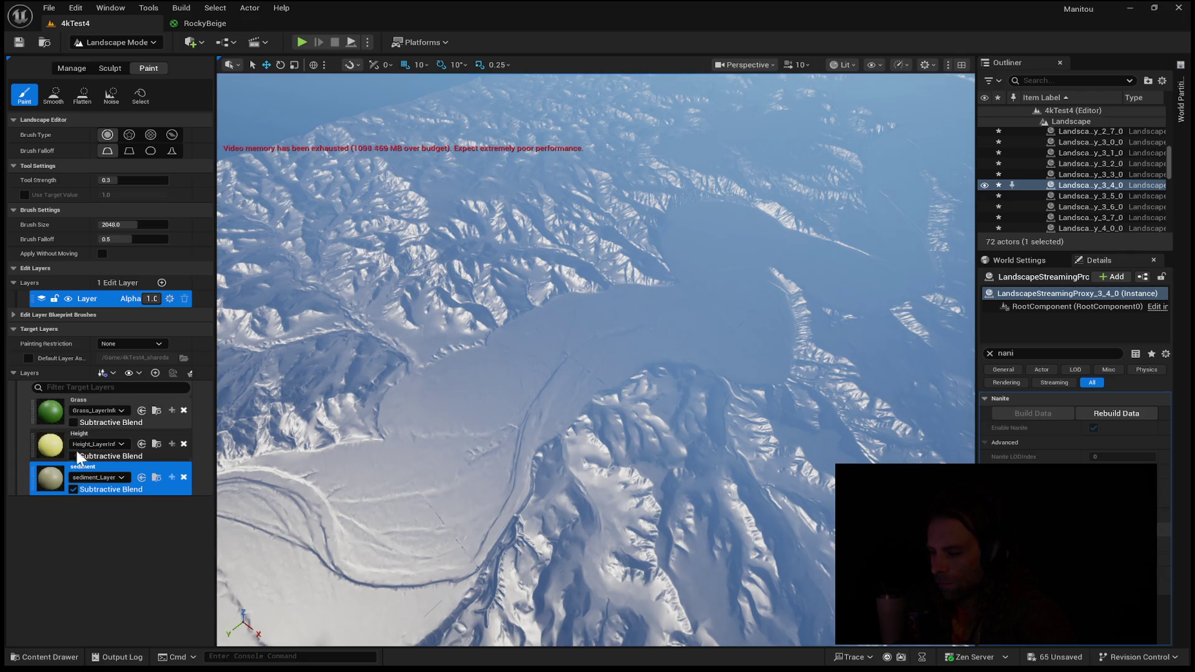
left_click_drag(30, 480, 38, 403)
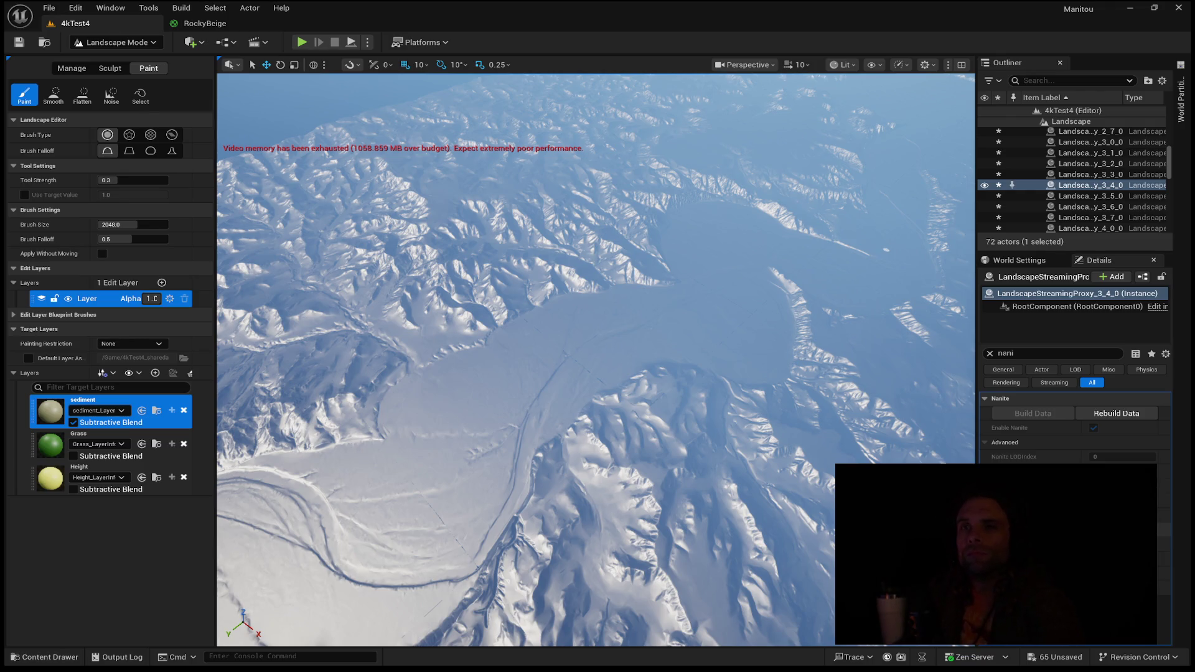
left_click(173, 449)
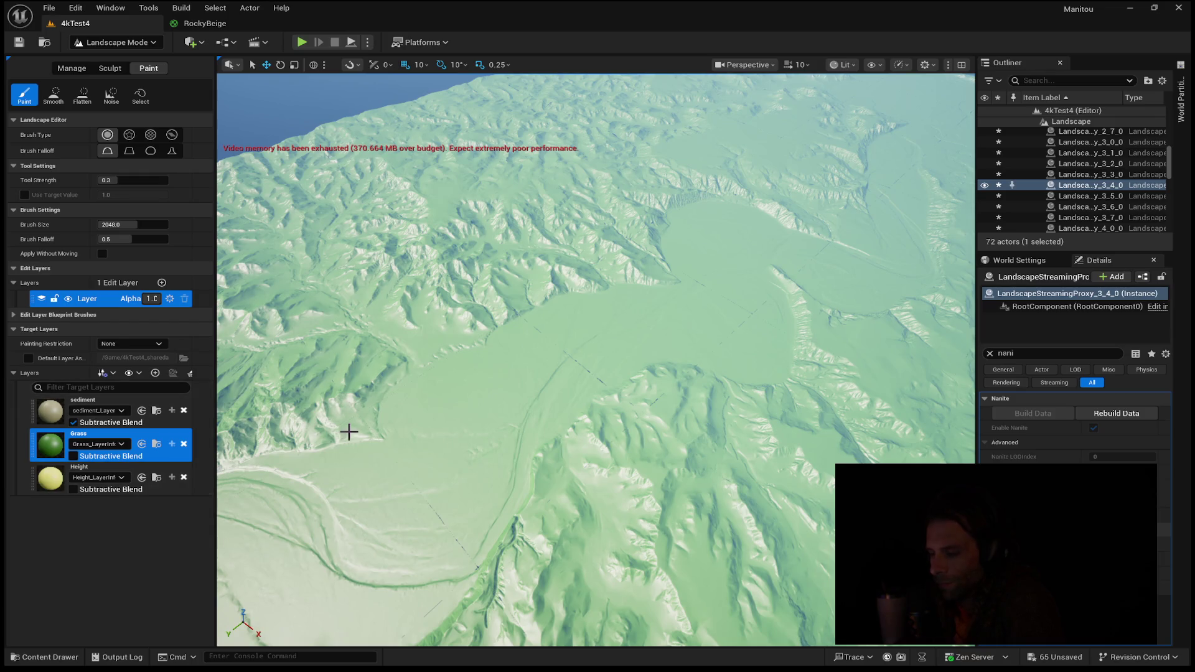
- Make Grass subtractive, turn off sediment's Subtractive Blend, and move sediment below Grass
key("f")
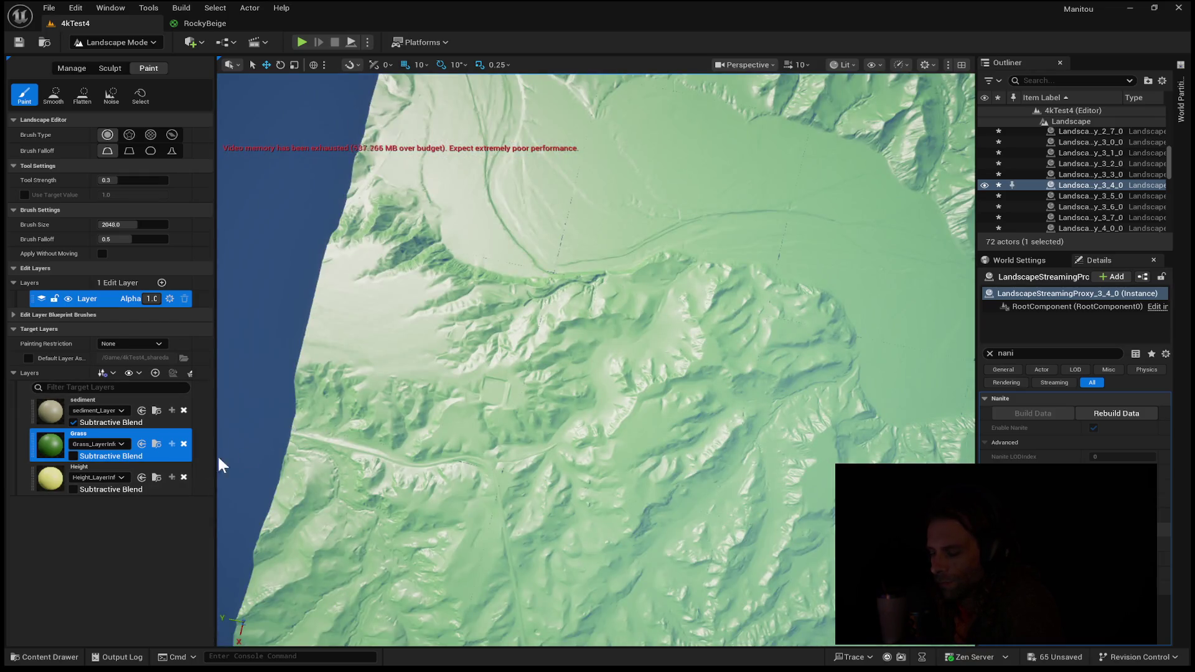
left_click(73, 455)
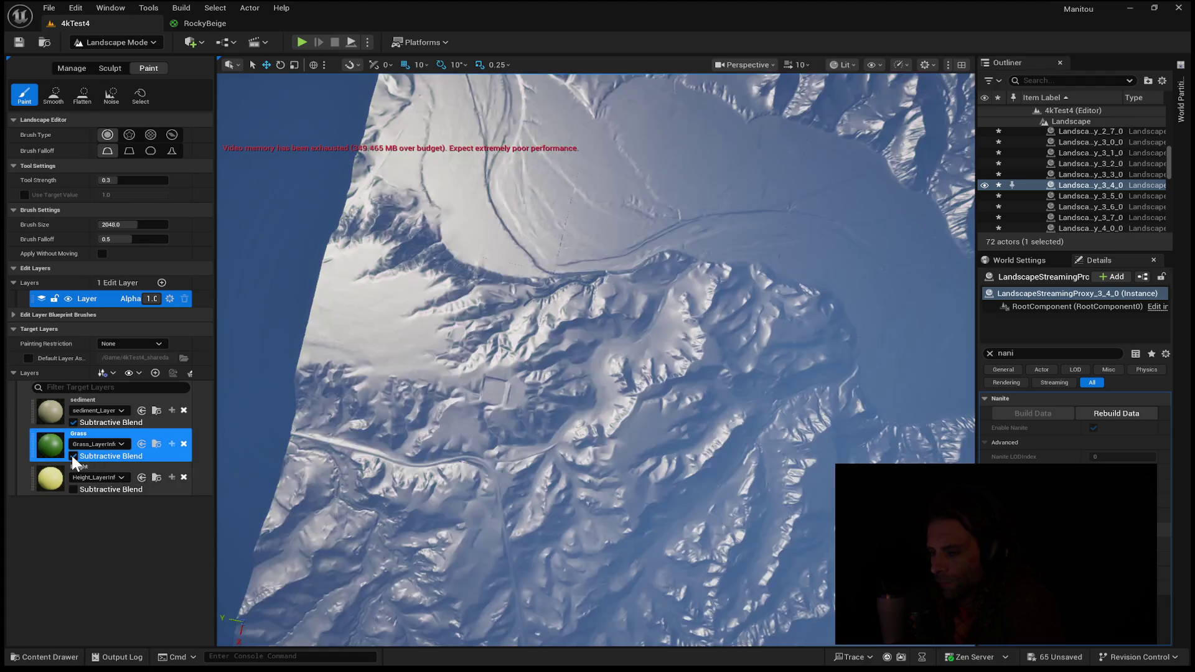
left_click(150, 488)
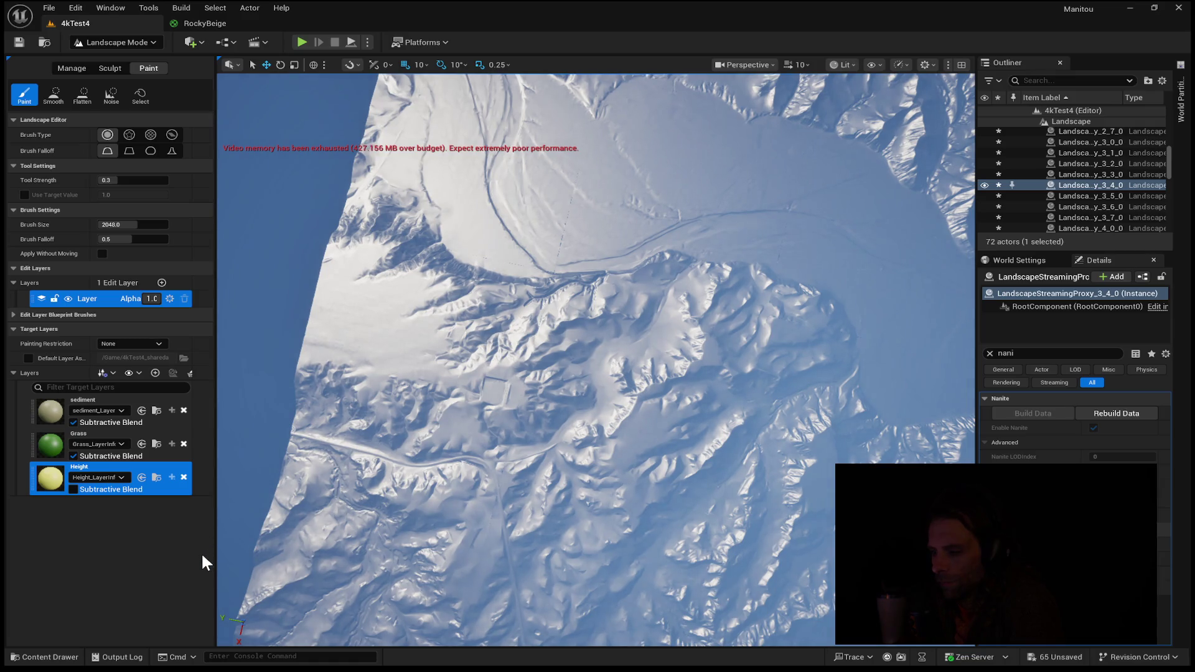
scroll(618, 393, "up", 5)
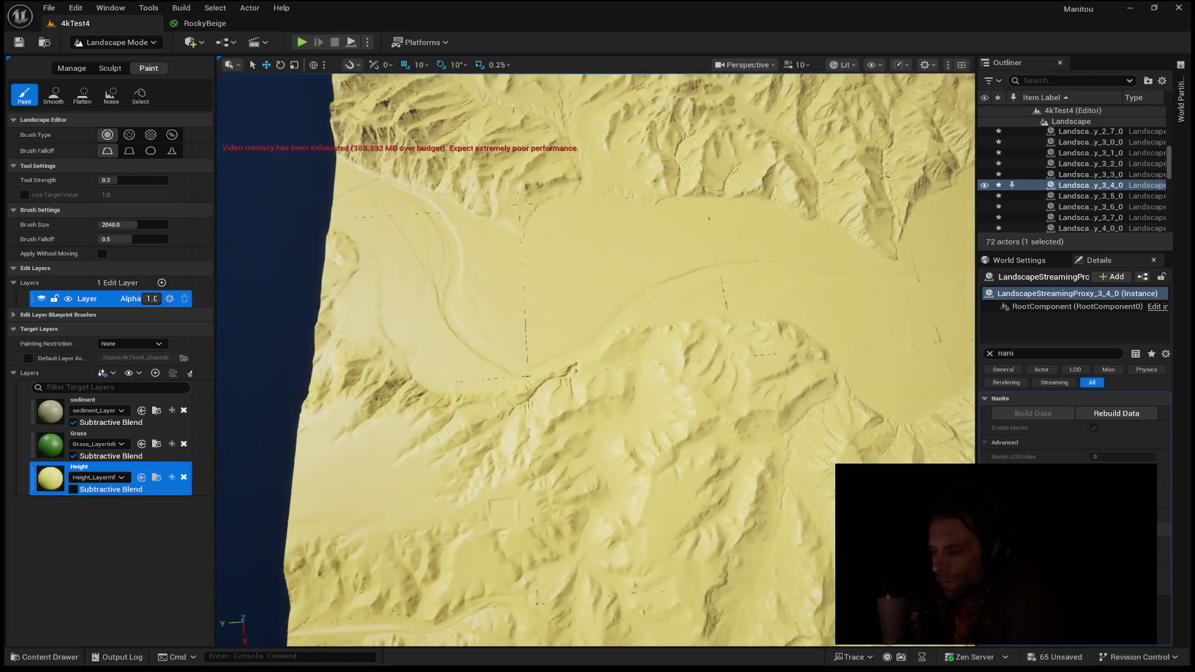
scroll(619, 393, "up", 3)
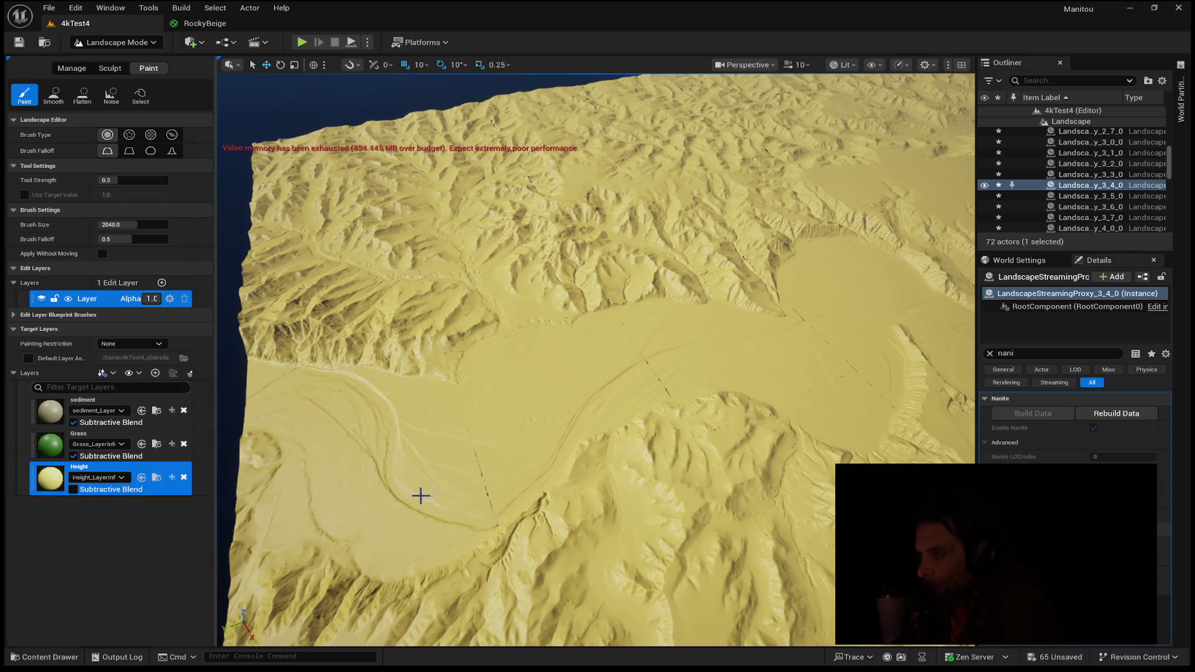
left_click(158, 422)
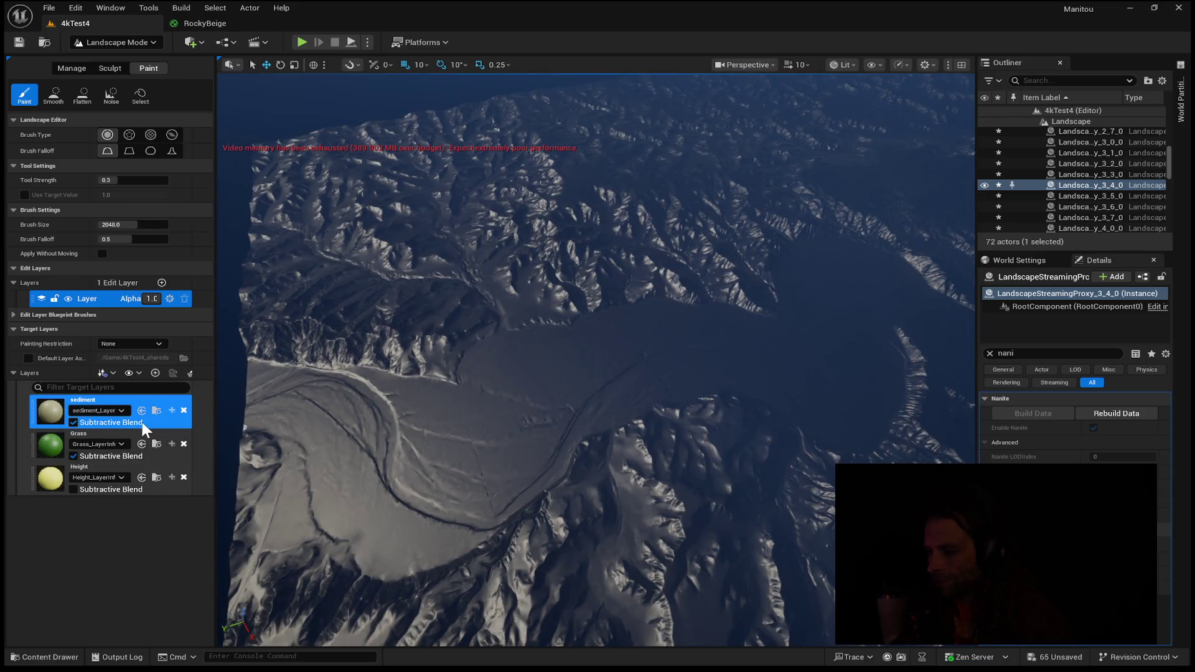
left_click(75, 422)
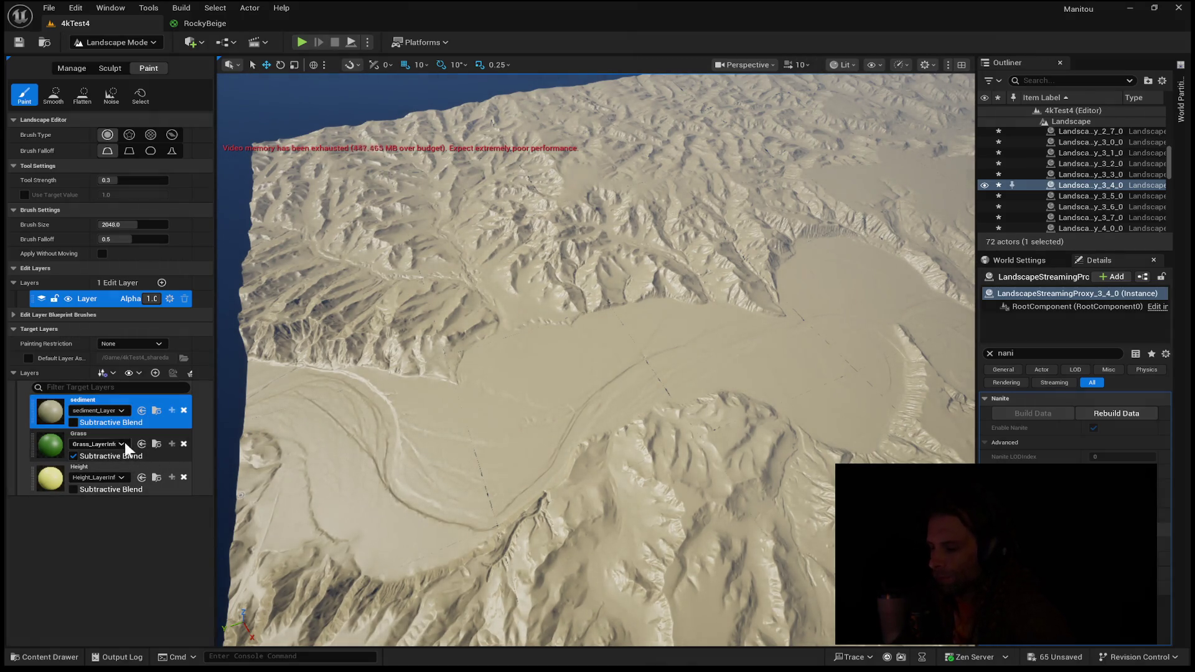
left_click_drag(31, 405, 35, 447)
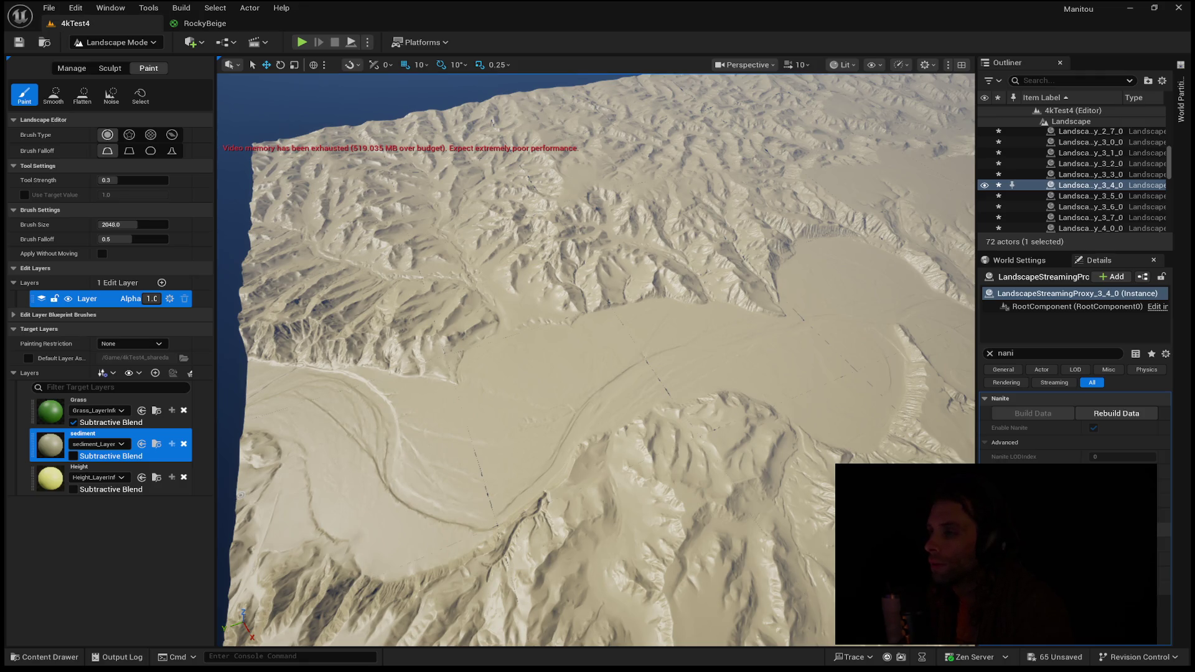
- Switch from the Unreal Editor to the Proton Meet call window with Alt+Tab
key("alt+Tab")
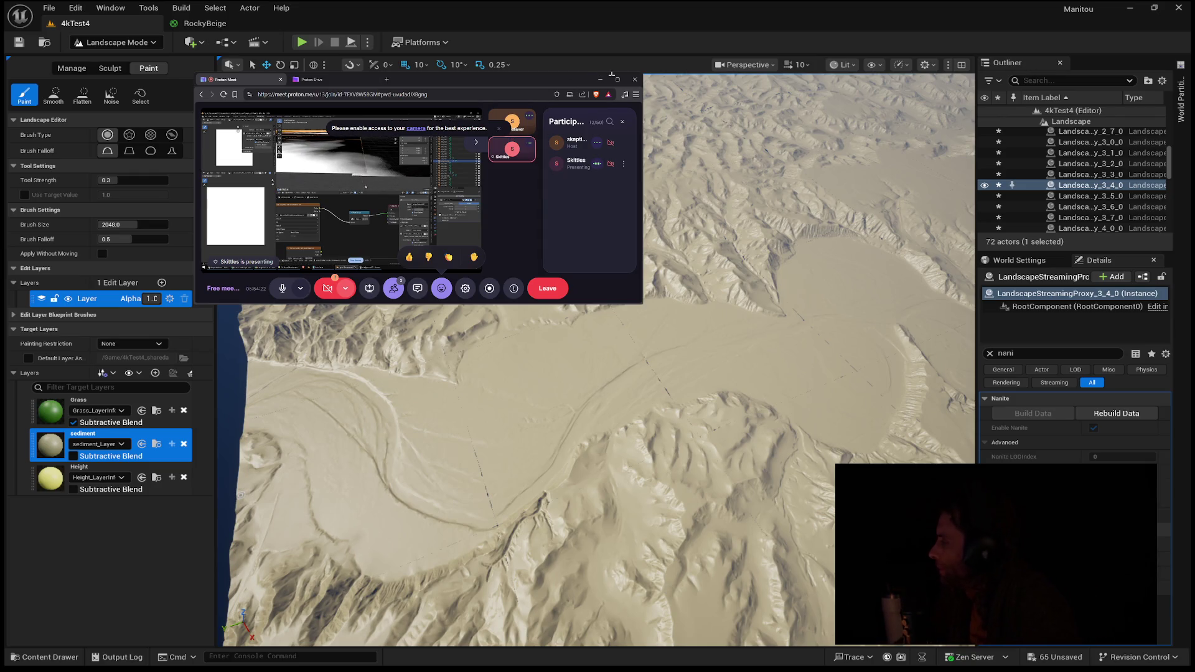
- Hide the participant tiles, widen the meeting window, and close the reactions bar
left_click(476, 142)
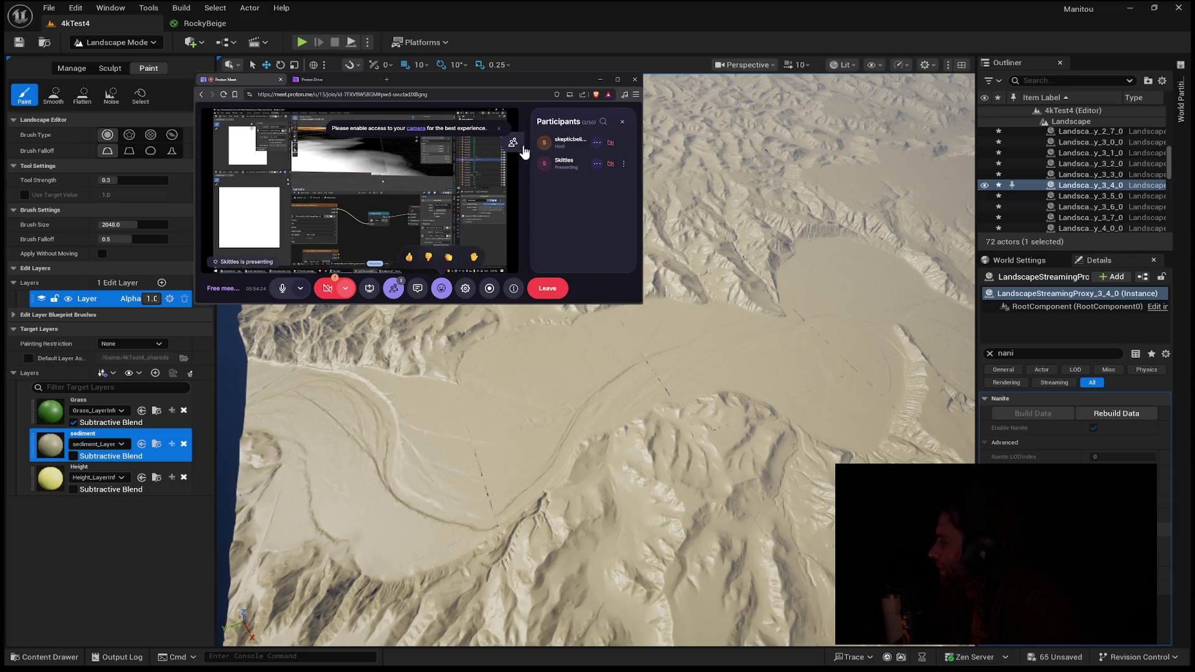
left_click_drag(641, 297, 702, 301)
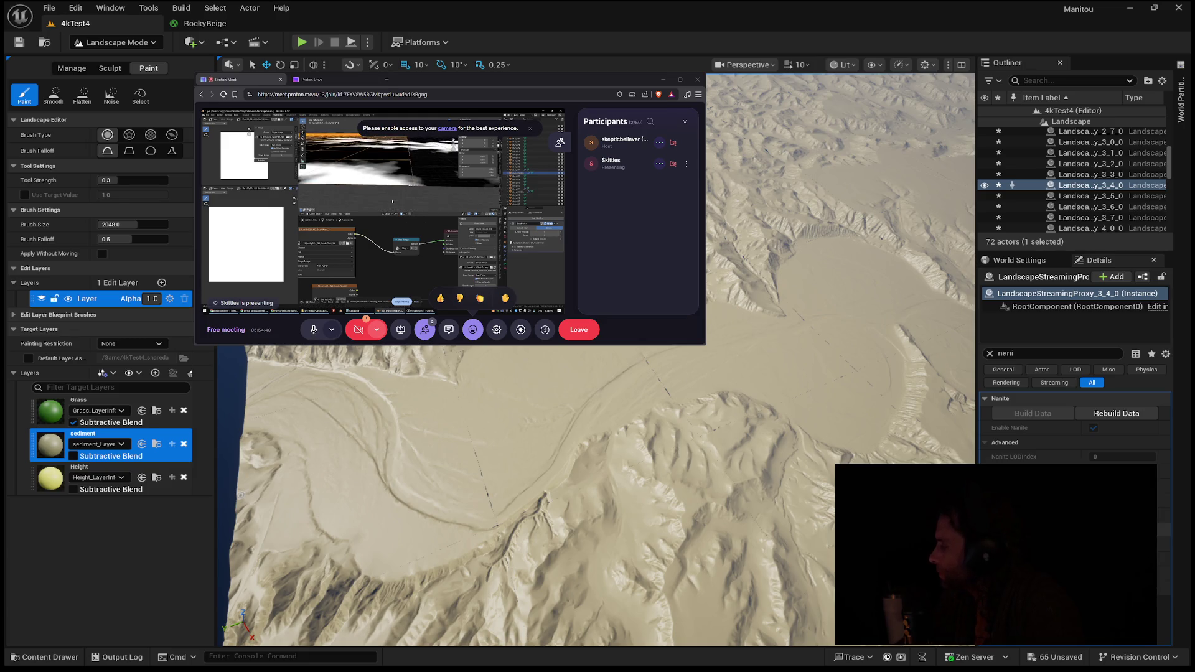
left_click(472, 333)
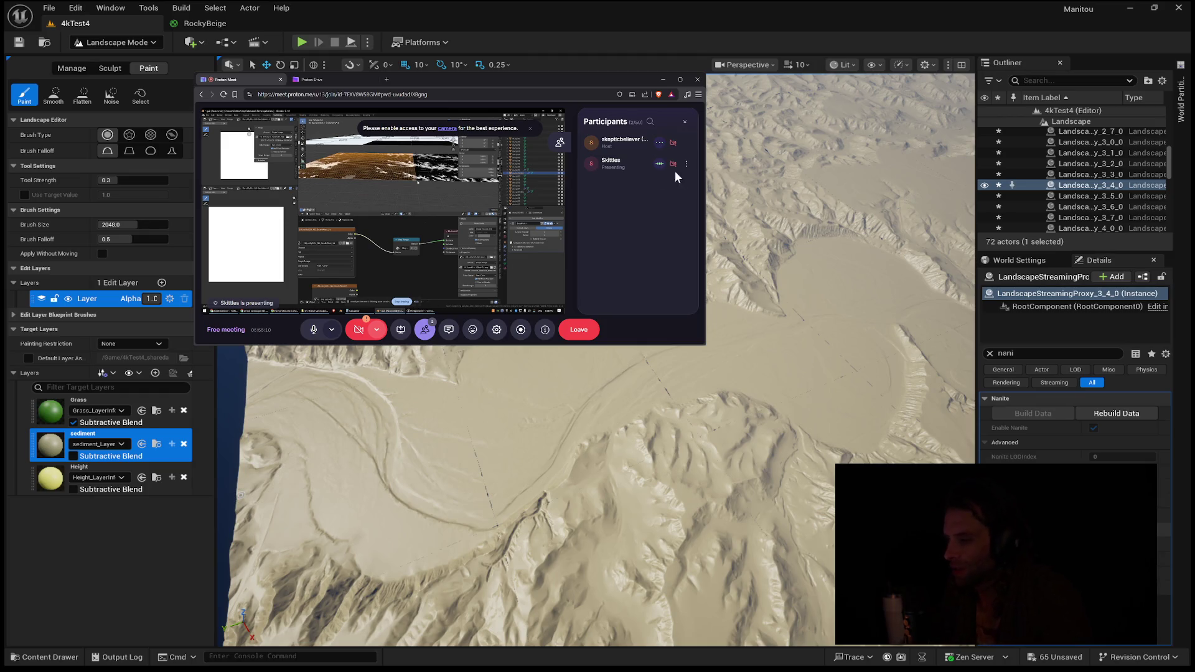
mouse_move(591, 497)
left_mouse_down()
mouse_move(616, 349)
mouse_move(616, 404)
mouse_move(678, 367)
left_mouse_up()
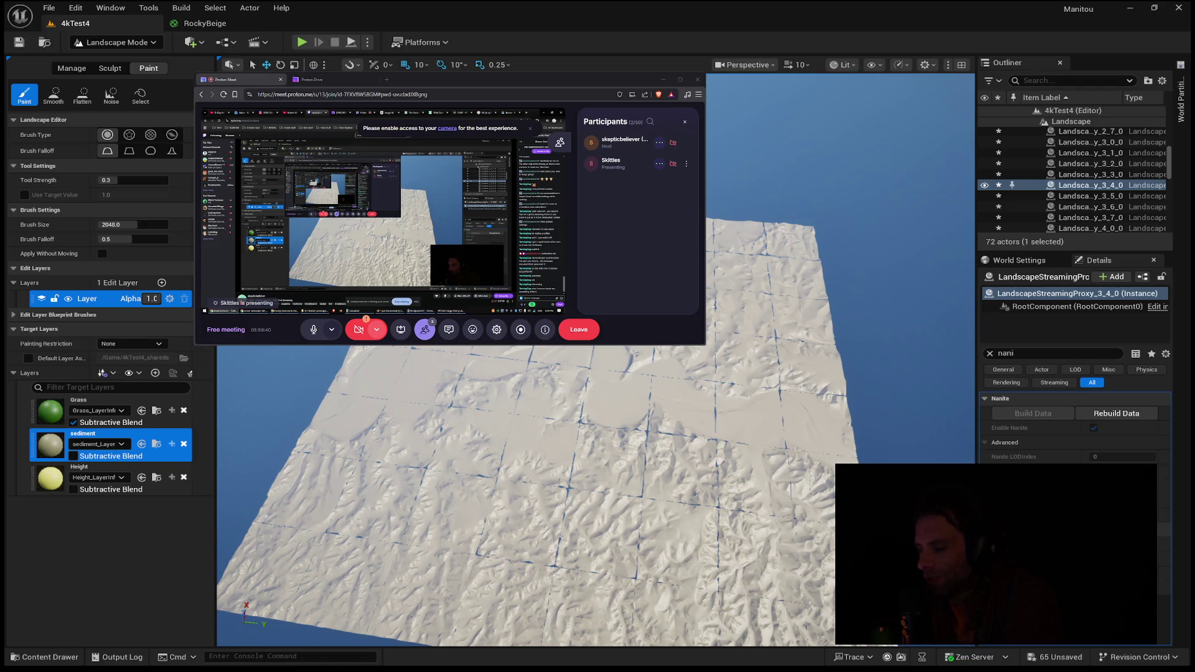
- Make Grass the active paint layer, then centre the Height and sediment nodes in the RockyBeige material graph
left_click(159, 420)
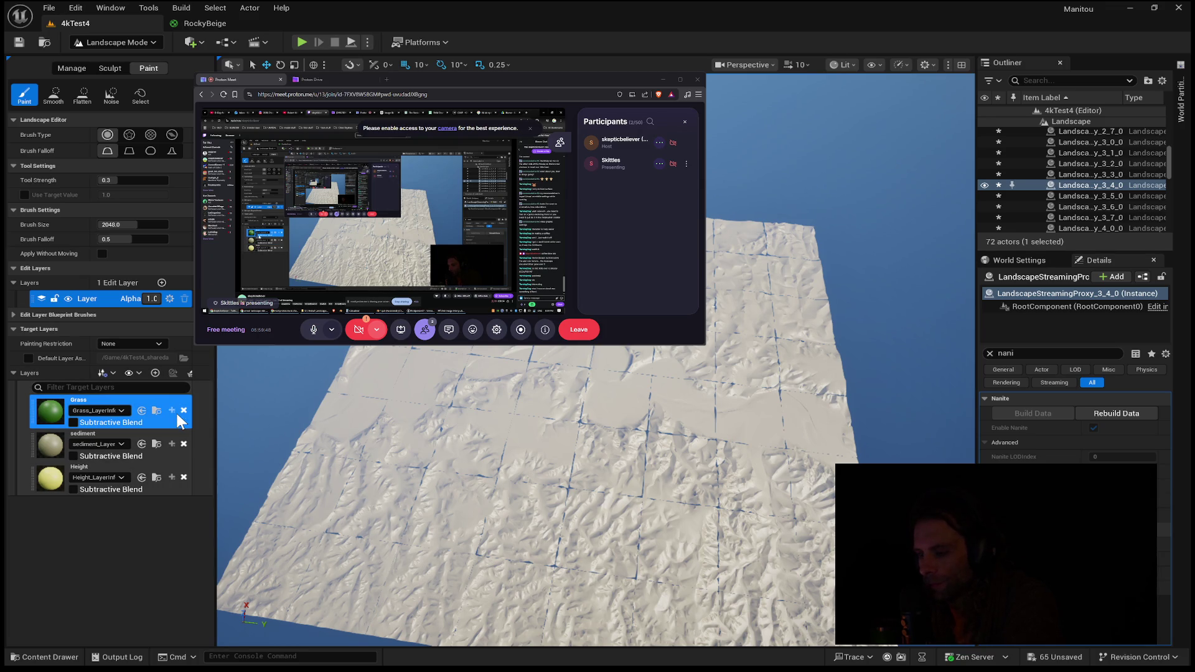
left_click(69, 68)
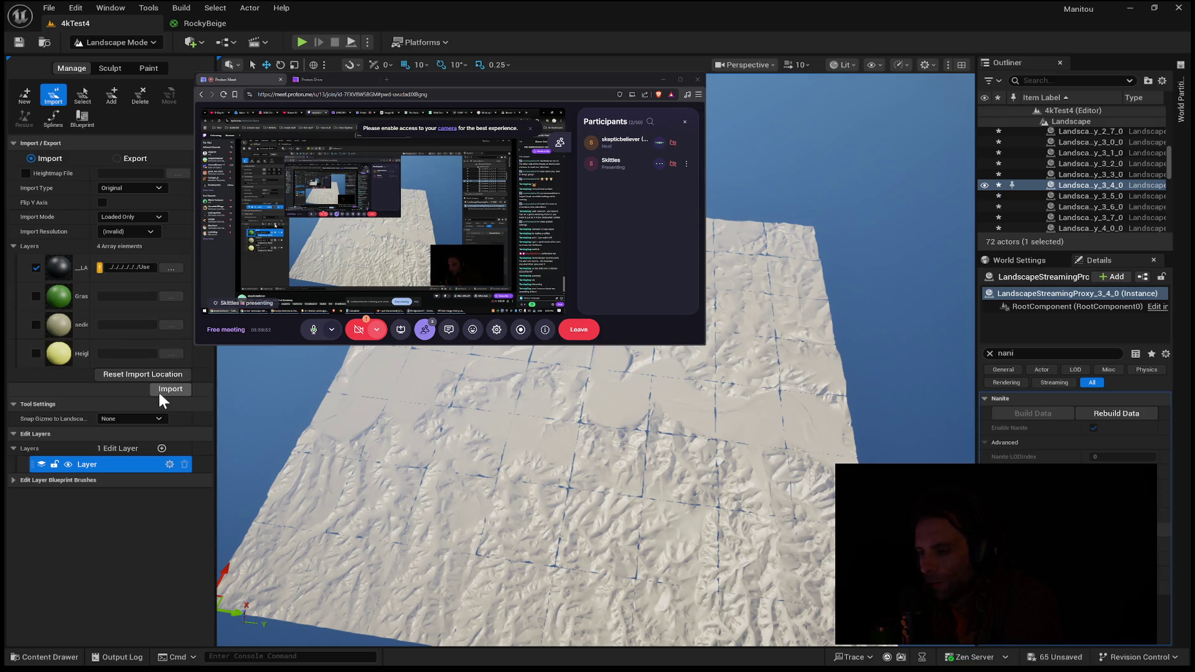
left_click(204, 23)
left_click_drag(871, 436, 871, 236)
left_click_drag(629, 440, 613, 389)
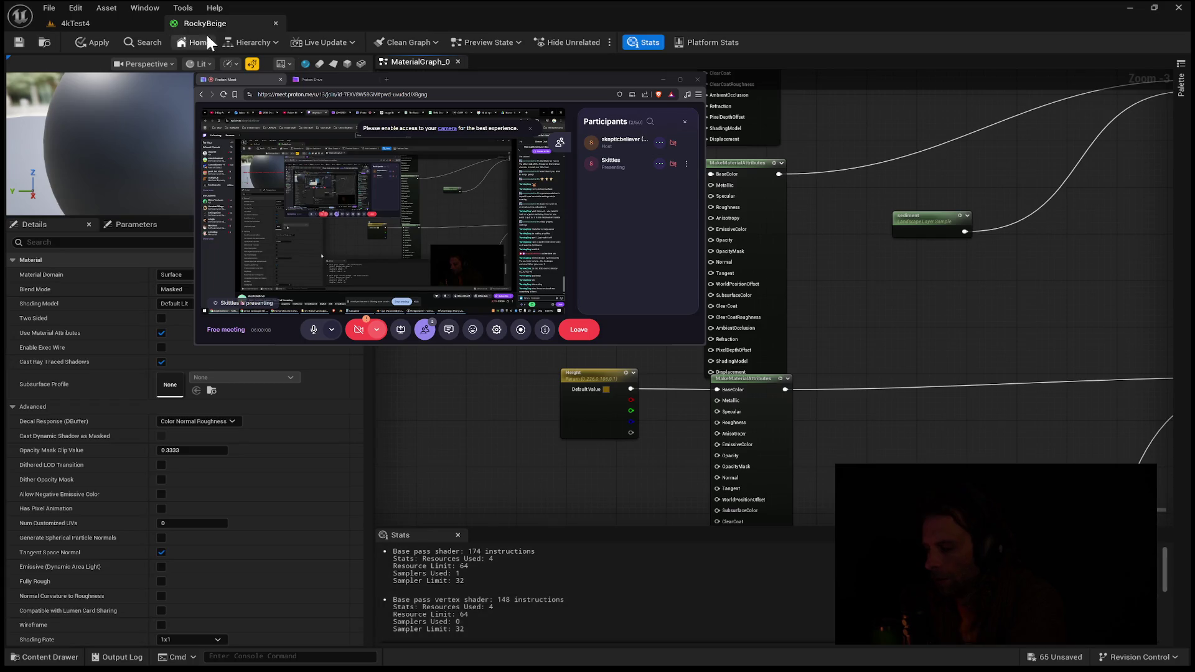
- Apply the RockyBeige material edits, keeping the base pass shader at 174 instructions
left_click(98, 43)
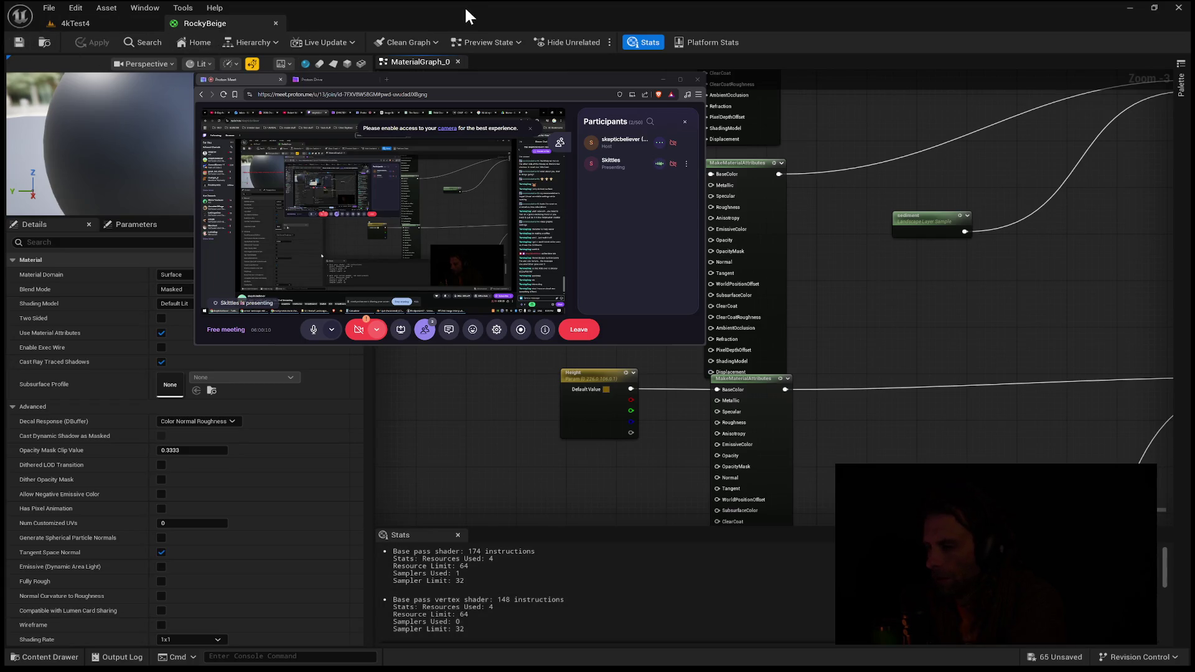
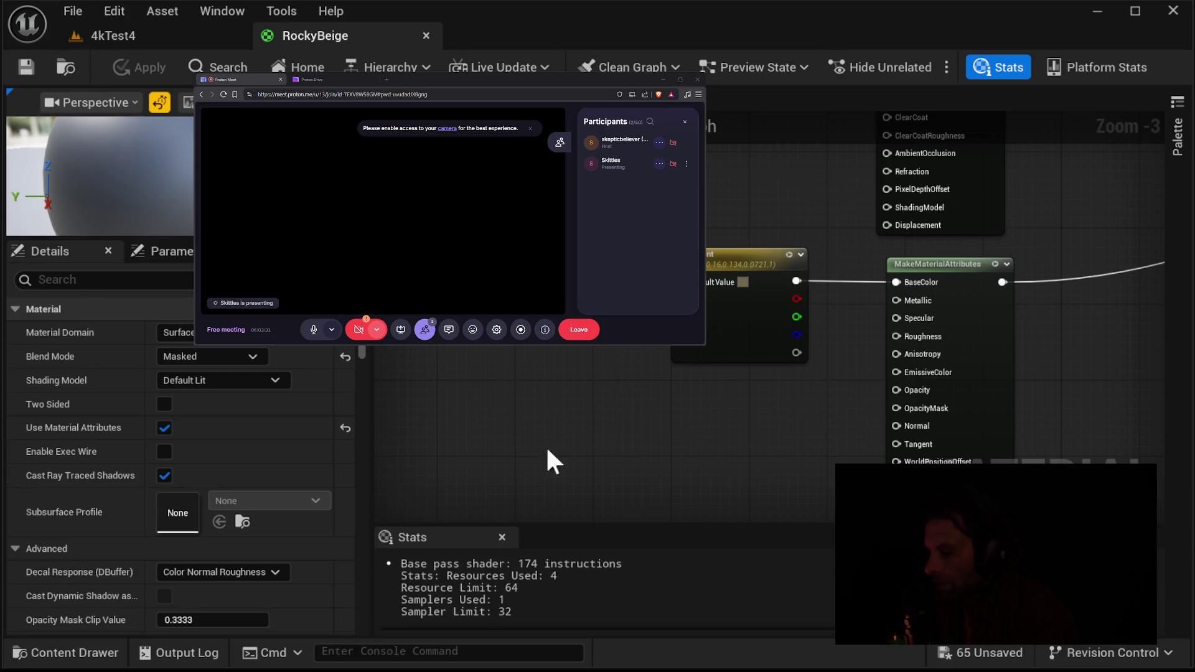
- Maximize the editor and zoom the RockyBeige material graph in to 1:1 on the Height node
key("super+Up")
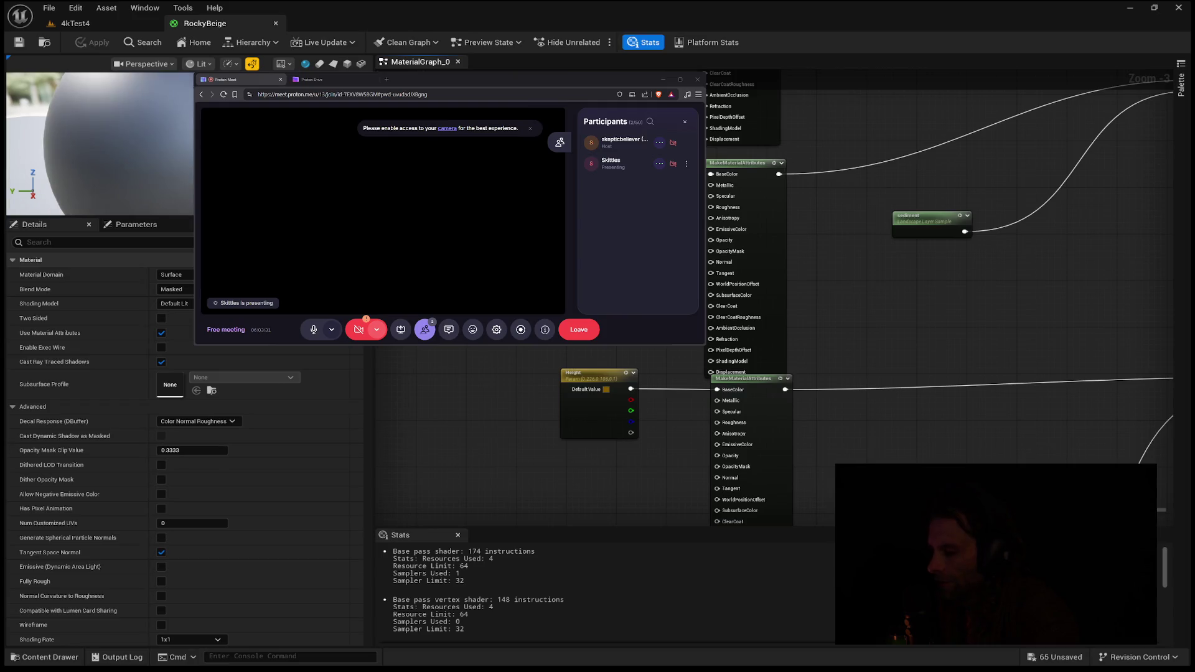
mouse_move(639, 245)
left_mouse_down()
mouse_move(611, 445)
mouse_move(629, 366)
left_mouse_up()
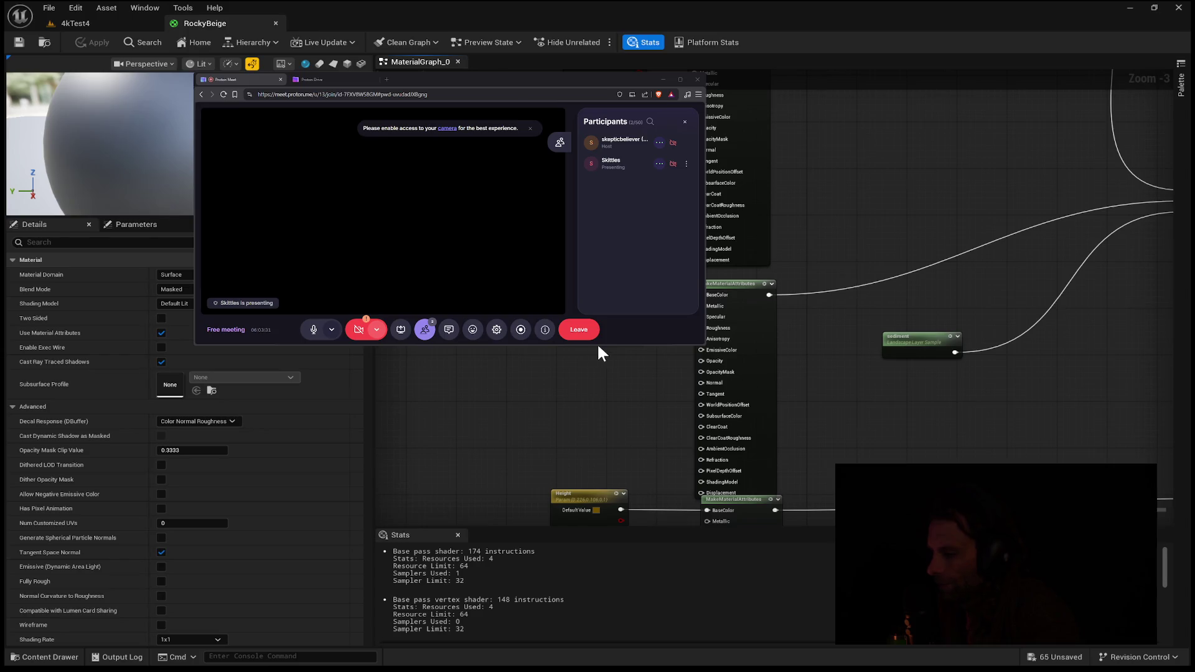
scroll(609, 401, "up", 3)
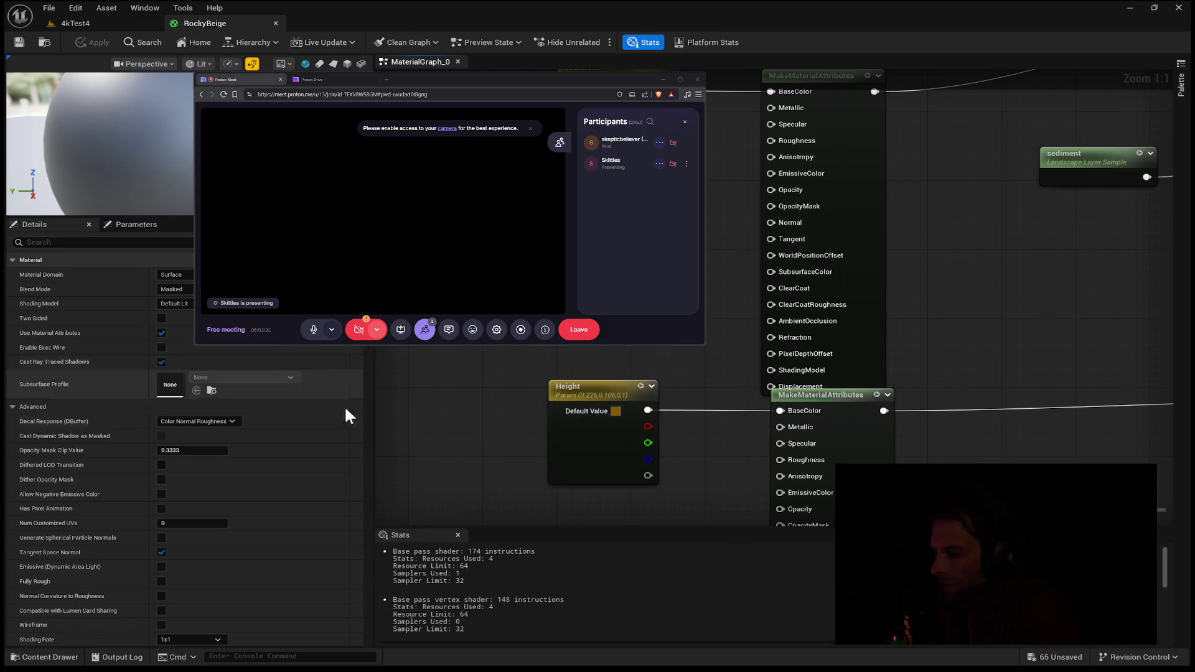
- In the 4kTest4 landscape import, assign a weight-map file to Height and include only the Height layer
left_click(99, 24)
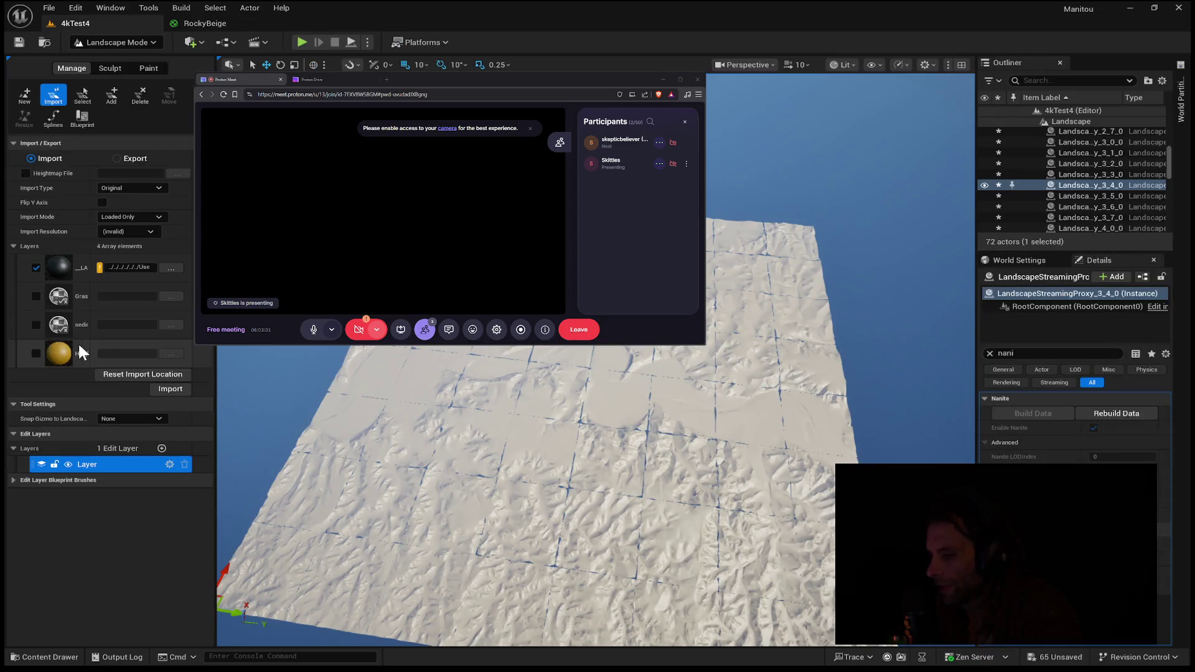
left_click(34, 353)
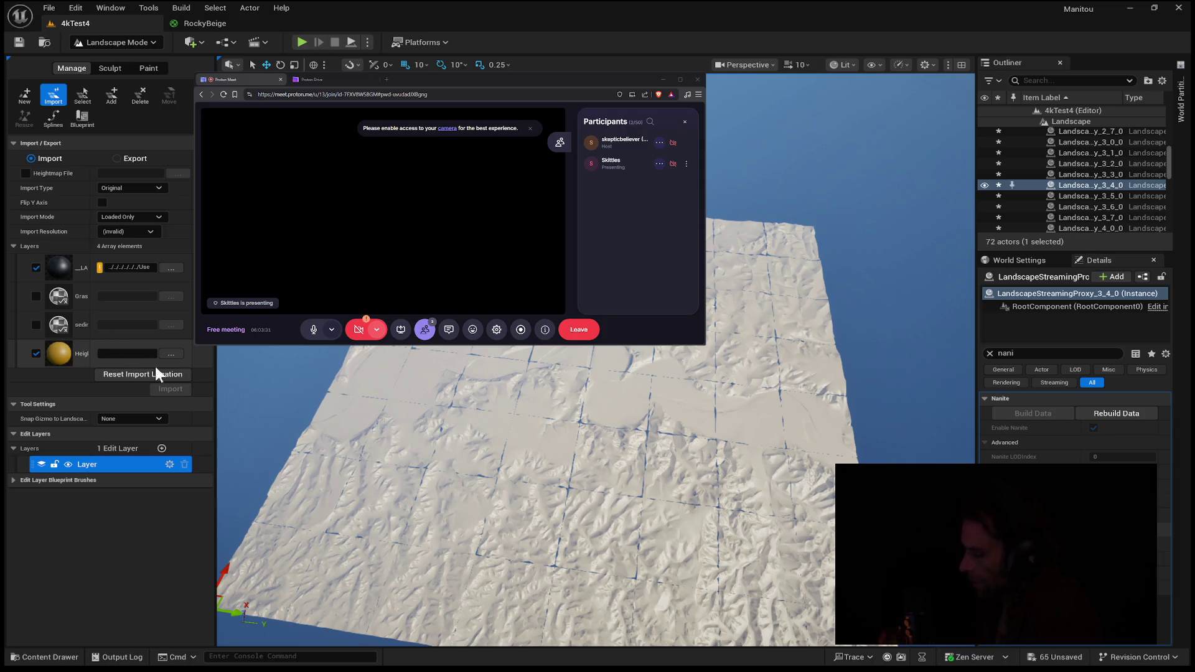
left_click(167, 352)
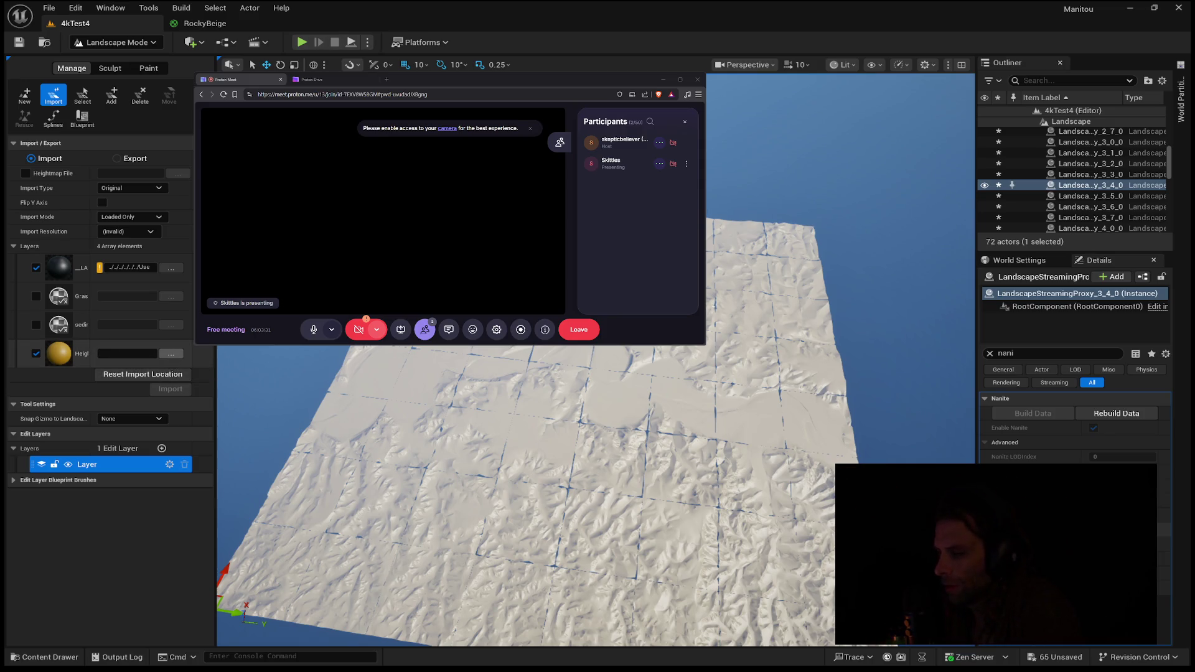
key("Return")
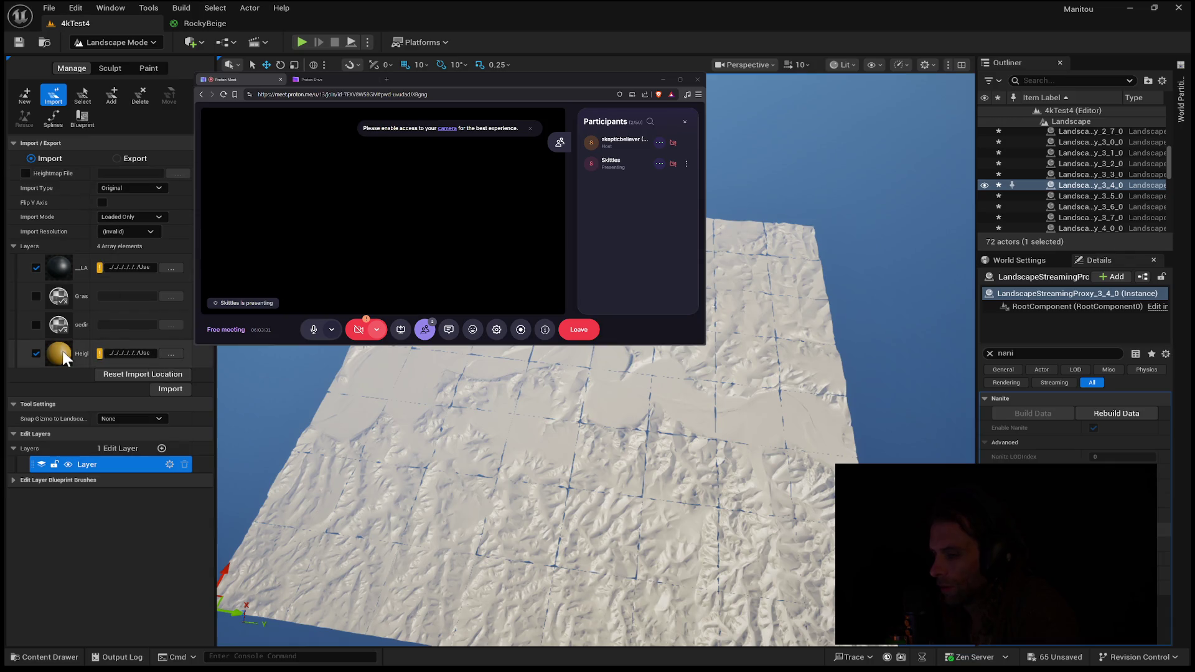
left_click(35, 353)
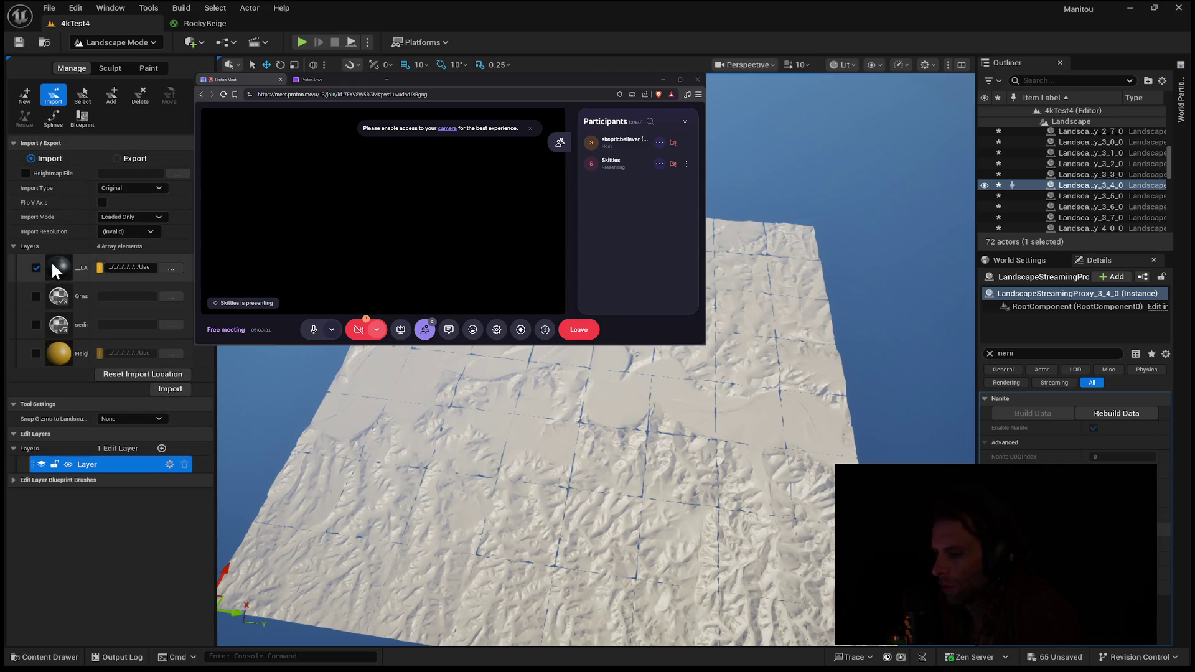
left_click(36, 268)
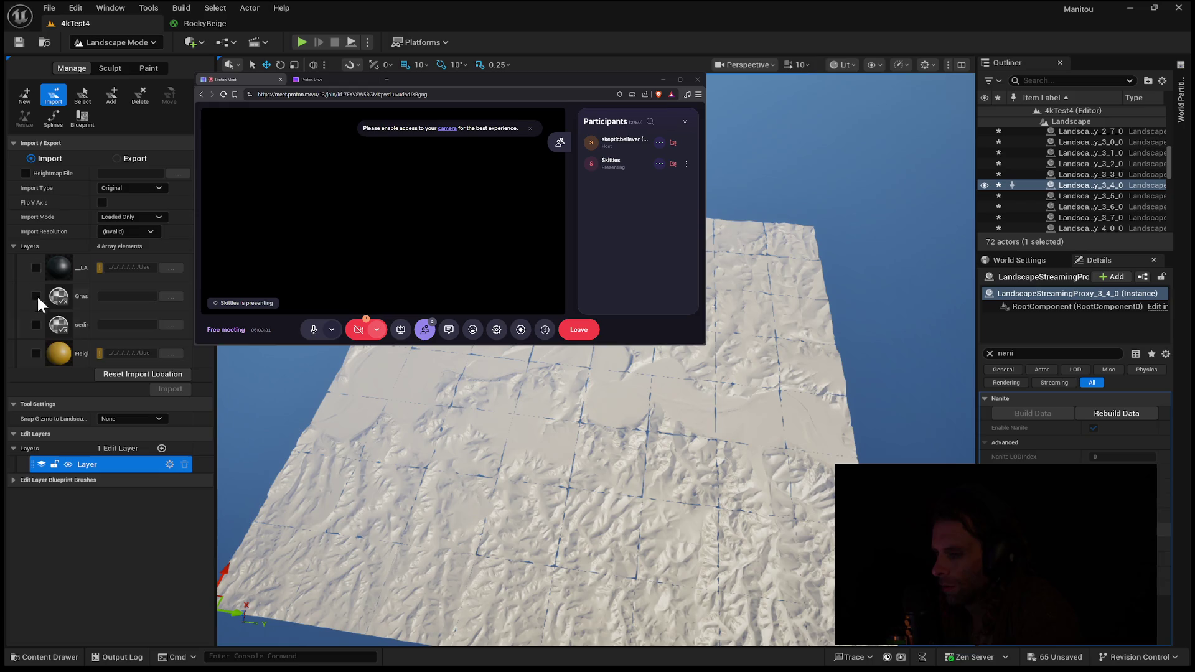
left_click(36, 353)
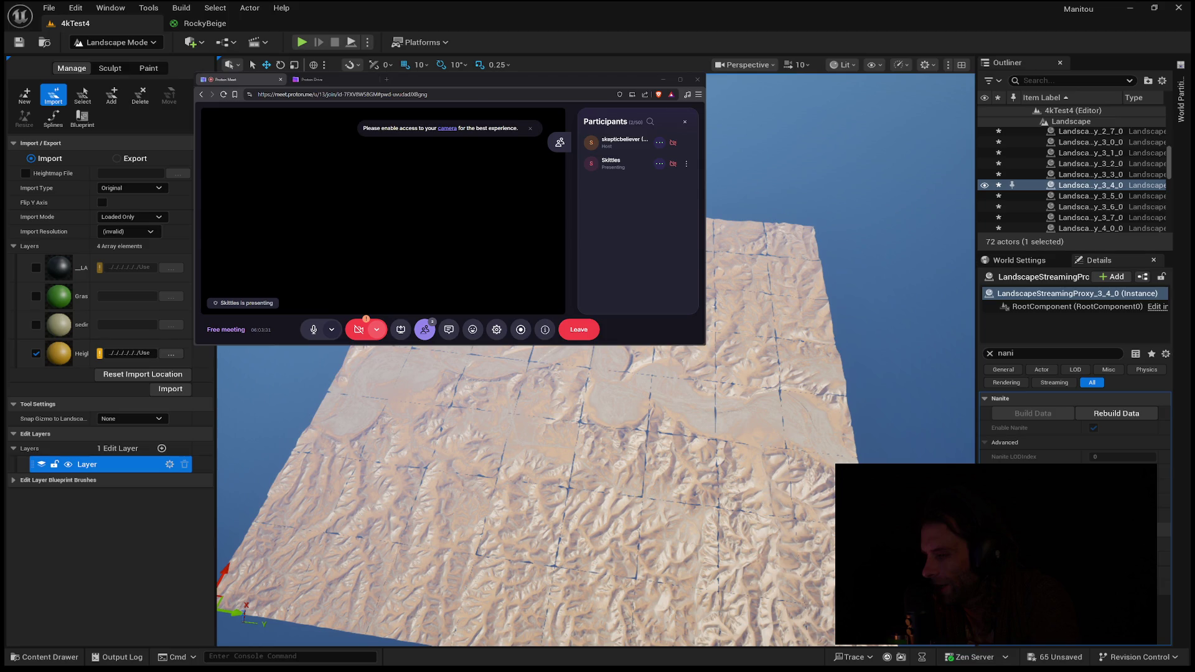
- Move from an overhead view to a low oblique view across the golden sand valleys and rocky ridges
key("1")
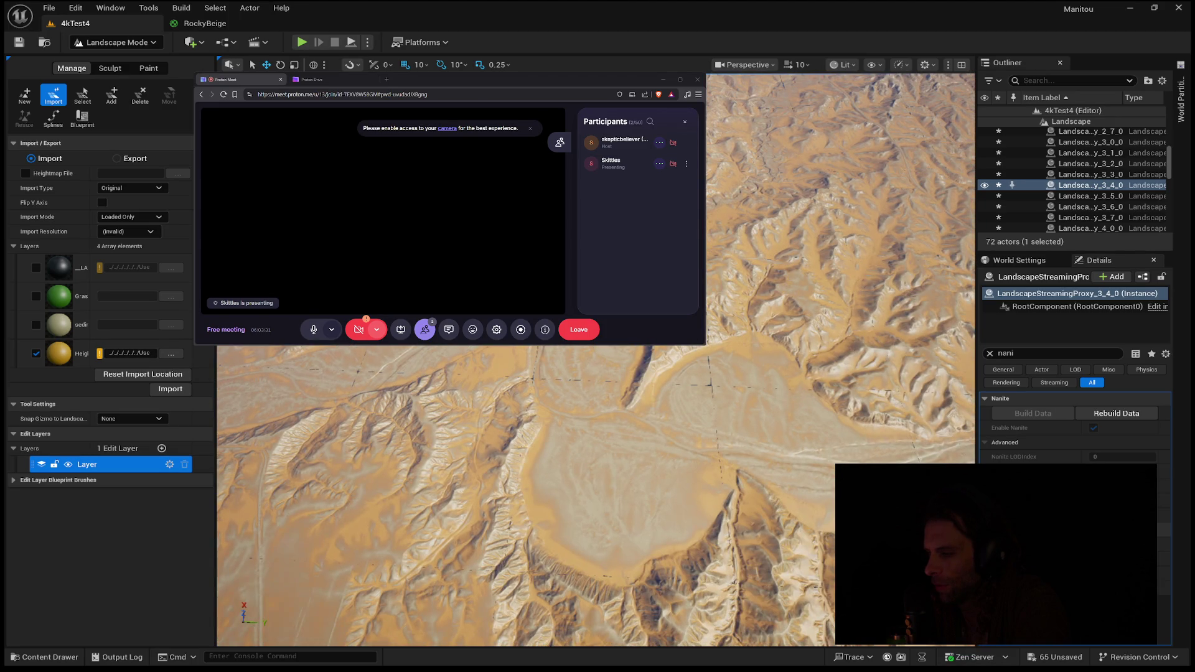
scroll(595, 496, "up", 3)
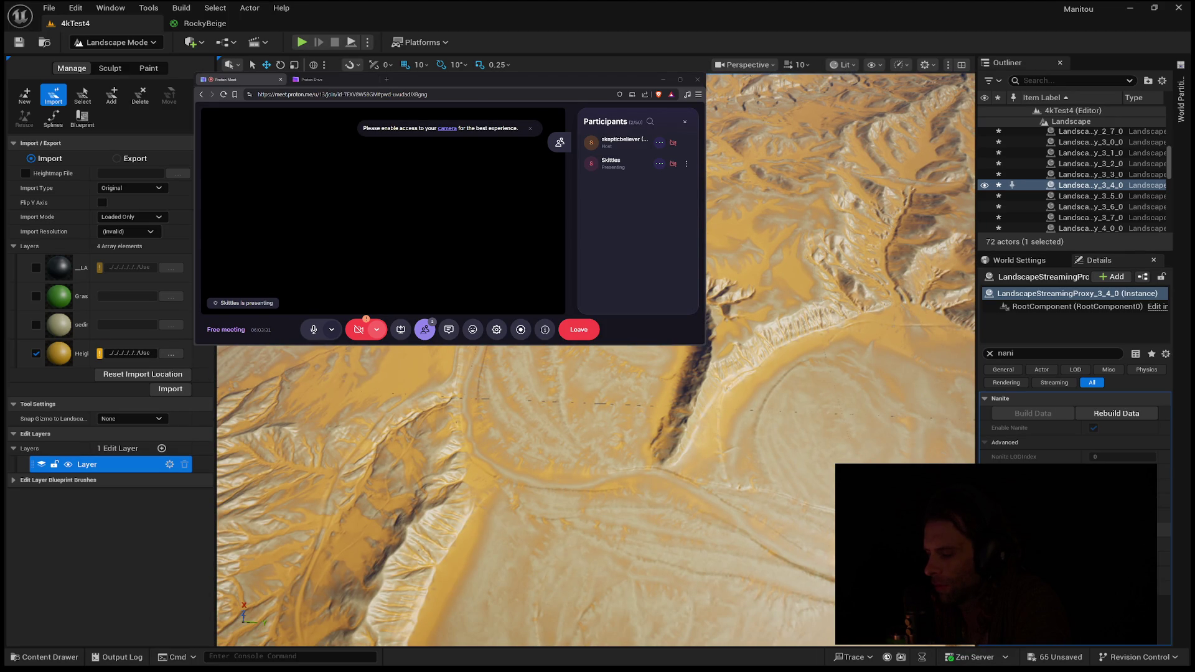
left_click_drag(595, 496, 596, 398)
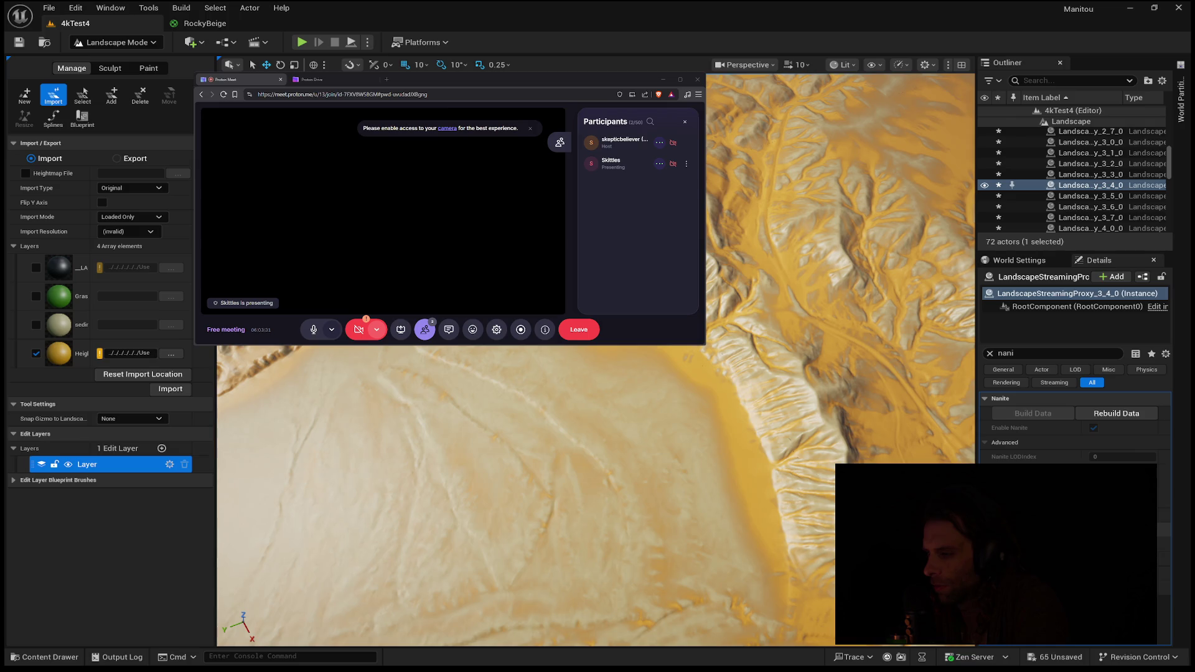
scroll(596, 359, "up", 3)
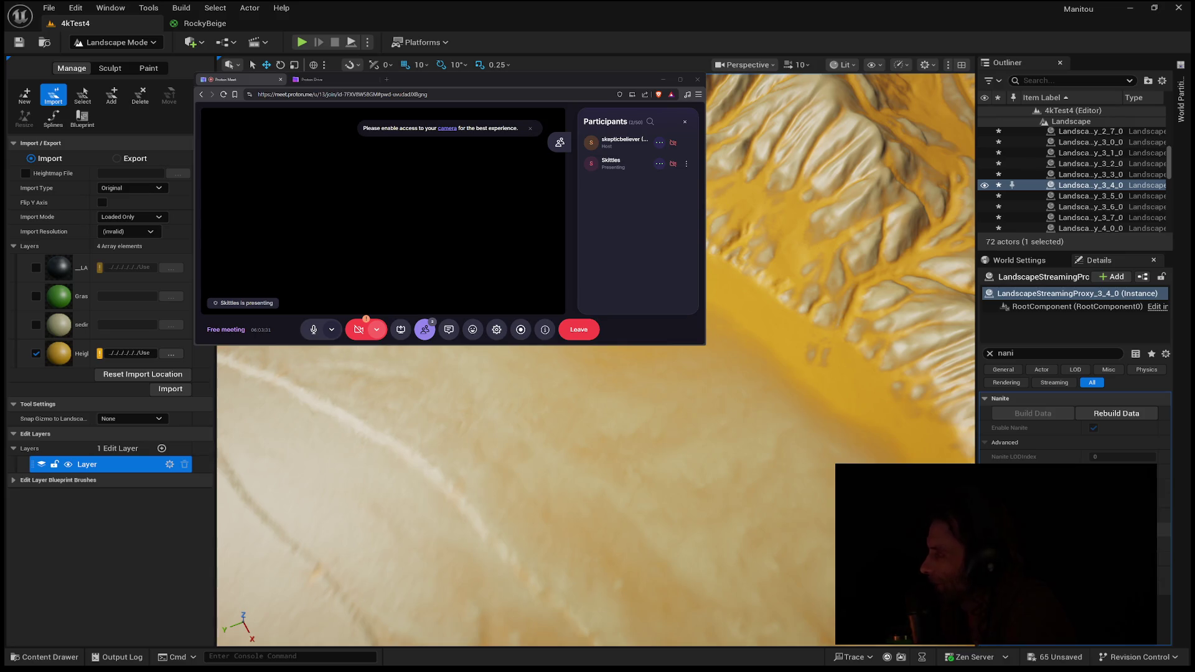
mouse_move(523, 497)
left_mouse_down()
mouse_move(597, 485)
mouse_move(609, 336)
mouse_move(457, 552)
left_mouse_up()
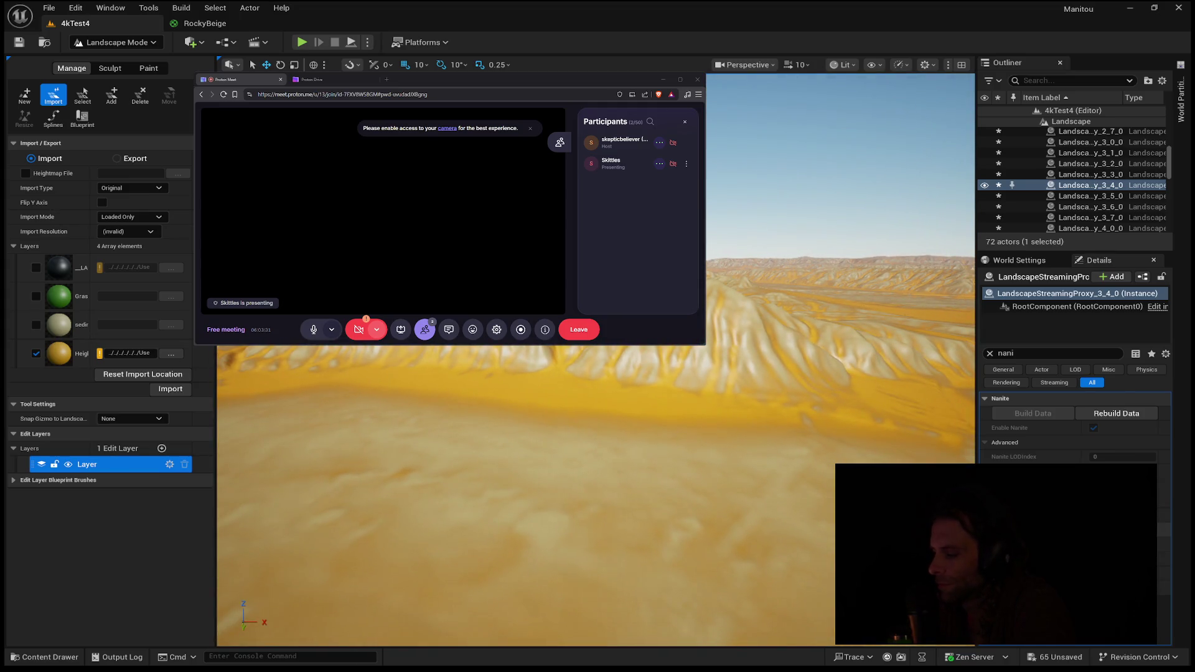